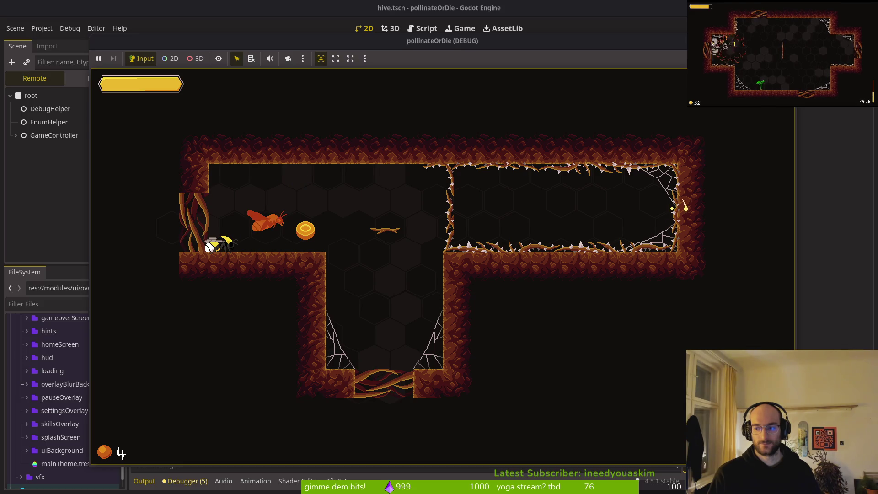
Step: Fly the bee off the ledge, swirl-attack, dash down the shaft and across the next cave room
key(d)
key(w)
key(space)
key(s)
key(space)
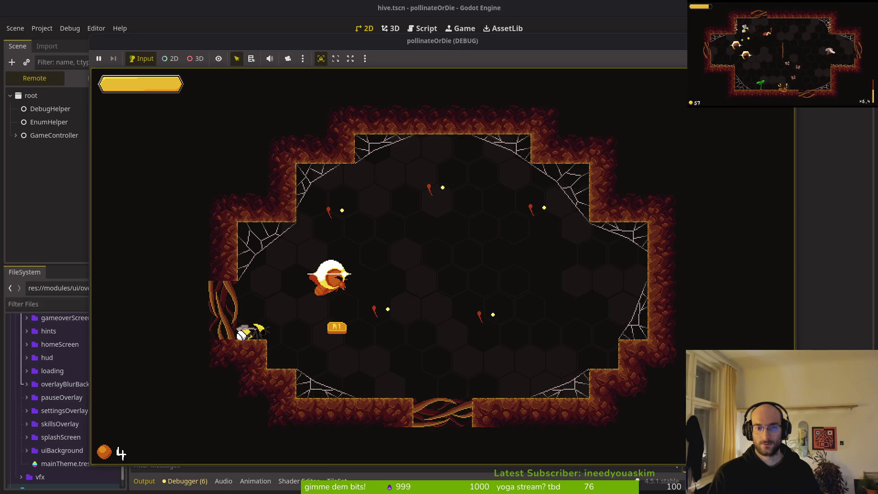
key(w)
key(d)
key(space)
Step: Attack the moths for pollen, exit through the bottom, then stop the debug run with F8
key(d)
key(space)
key(s)
key(a)
key(d)
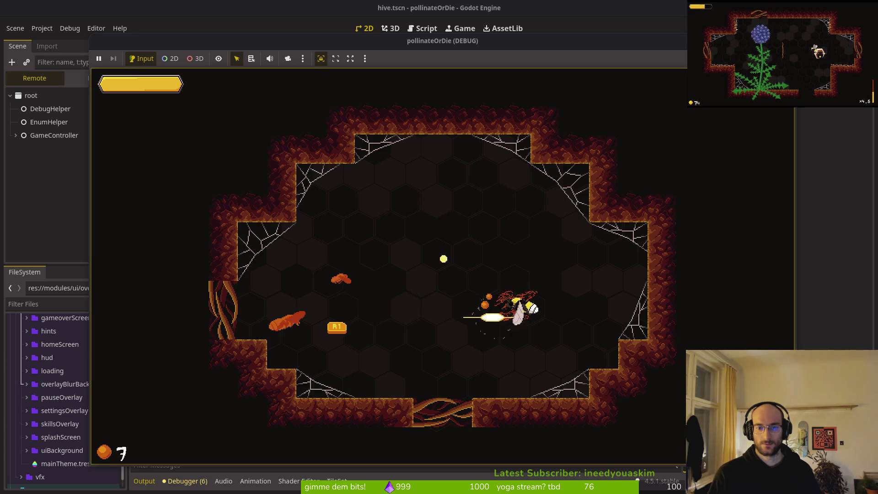
key(w)
key(a)
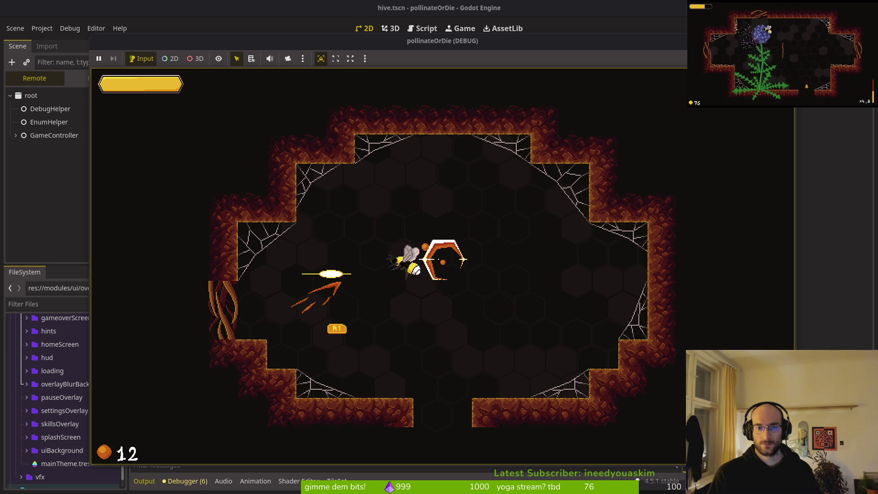
key(s)
key(s)
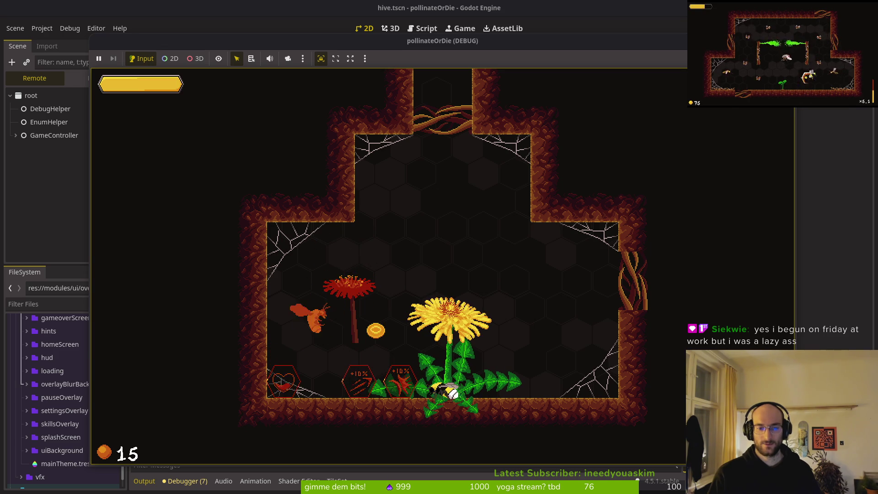
key(a)
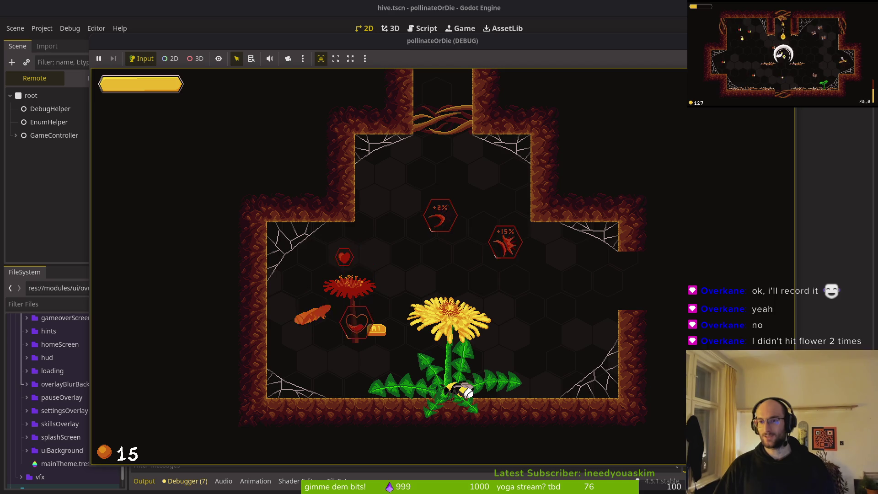
key(F8)
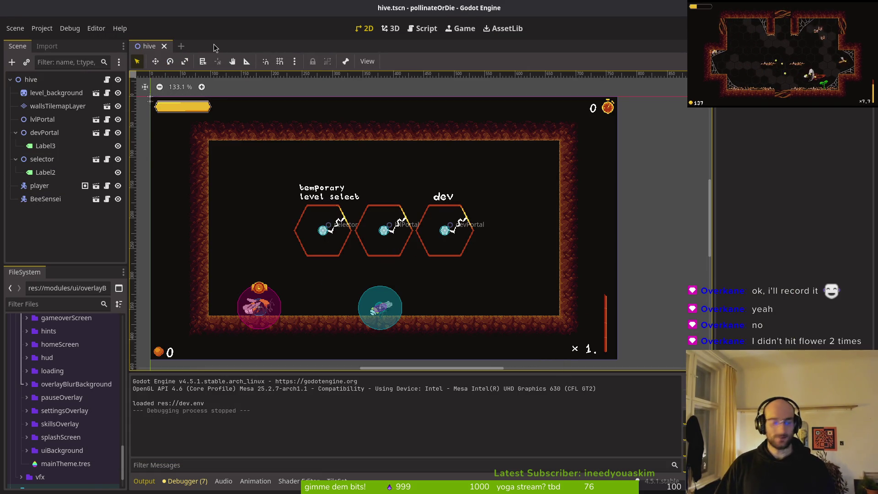
Step: Open tutorial_6.tscn via a 'tut6' quick search and select its dandelion node
key(shift+alt+o)
text(tut6)
key(Return)
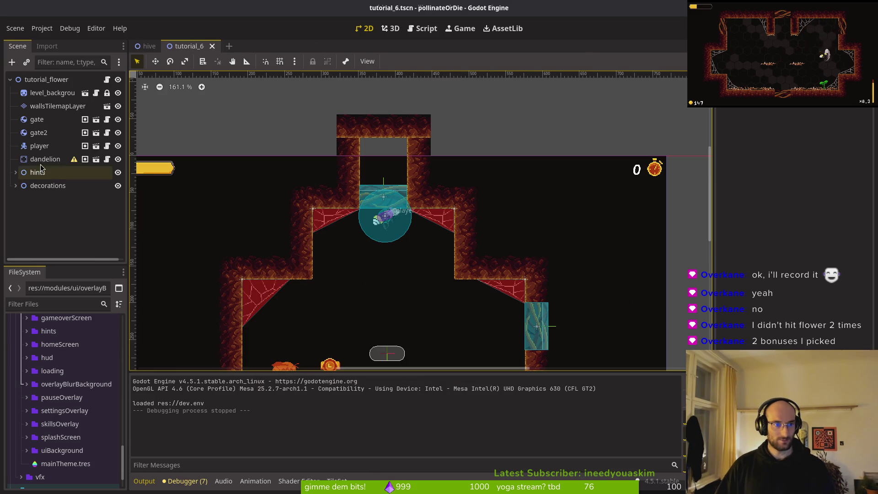
click(22, 164)
scroll(337, 287, down, 3)
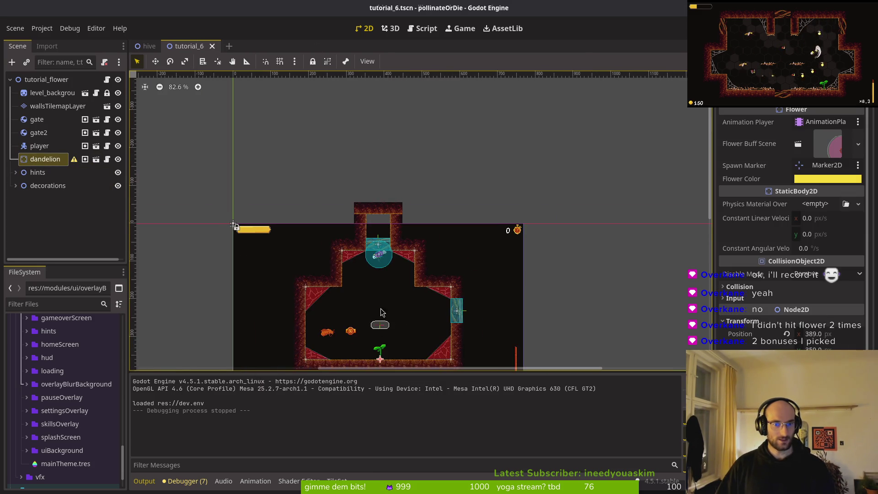
scroll(384, 278, up, 4)
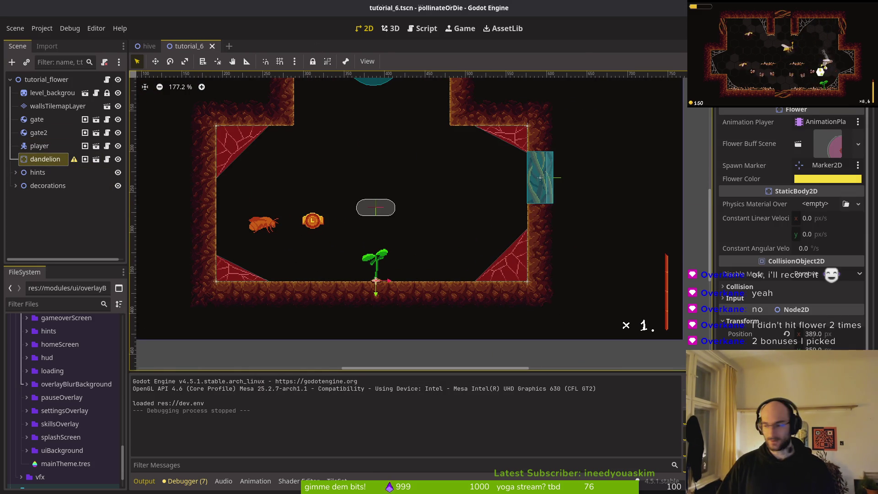
Step: Switch to the Neovim terminal and bring up its project file finder
key(alt+Tab)
key(space)
key(f)
key(f)
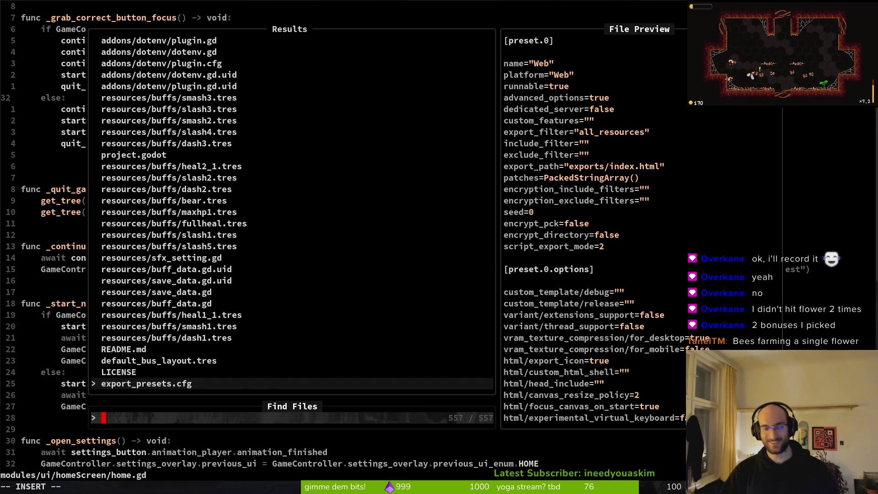
Step: Open tutorial_6.gd in Neovim from a 'tut6' search, then start a Godot debug run
text(tut6)
key(Return)
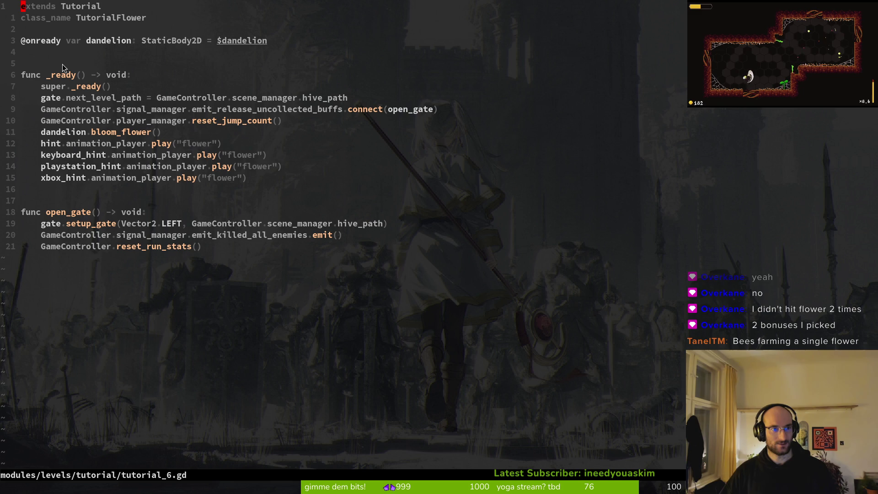
key(ctrl+p)
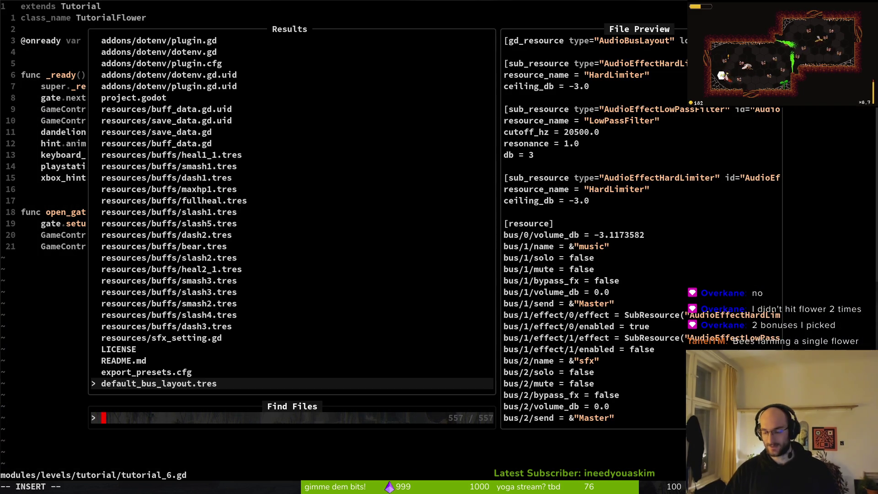
key(alt+Tab)
key(F6)
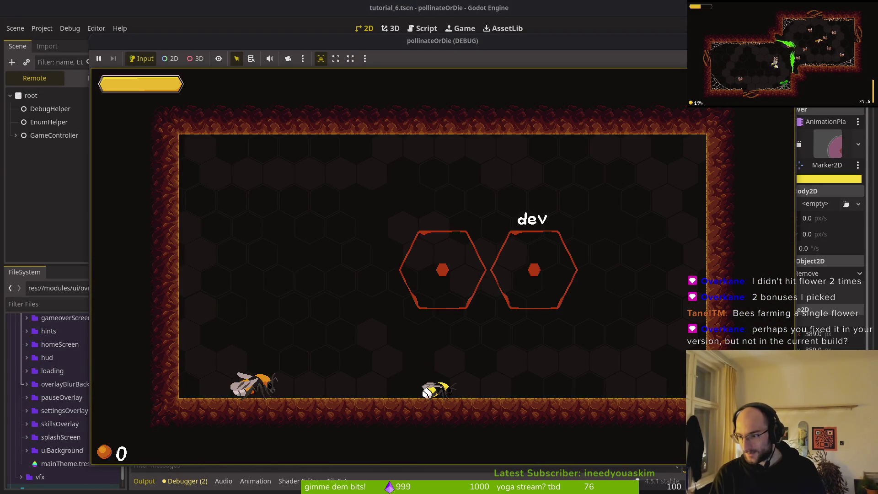
Step: Enter the level portal, pollinate the dandelion, take the +8% upgrade, then pause and stop the run
key(w)
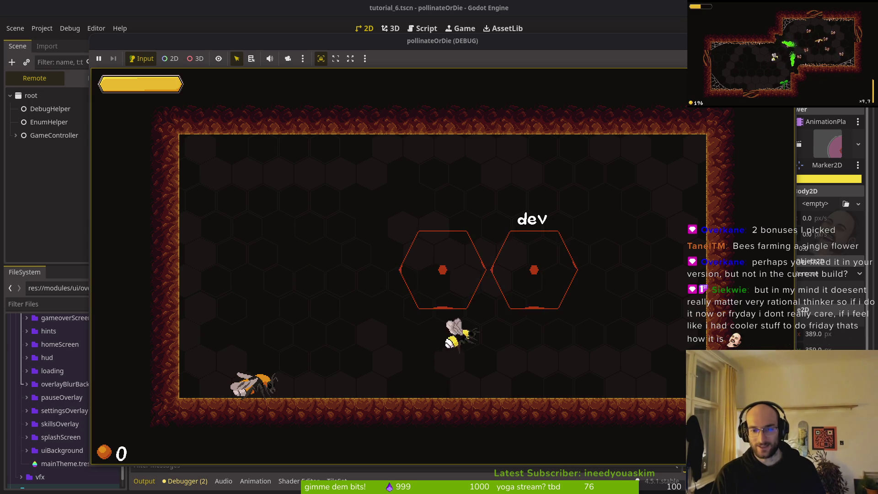
key(w)
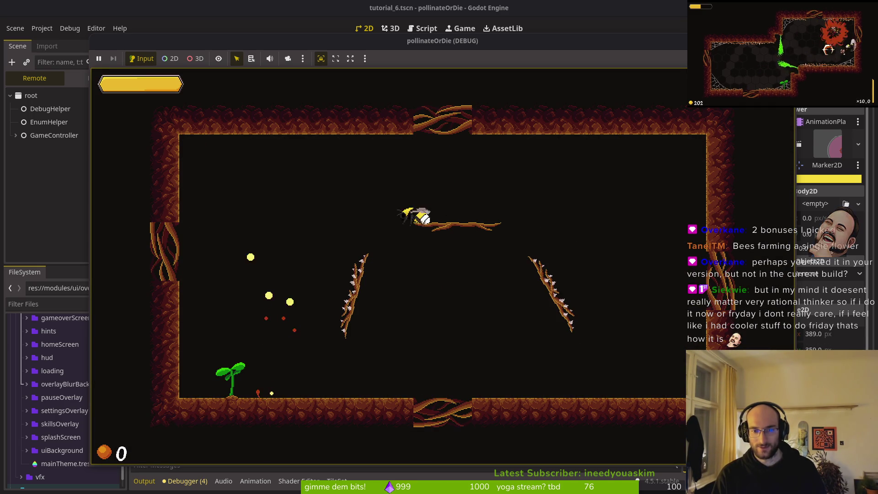
key(space)
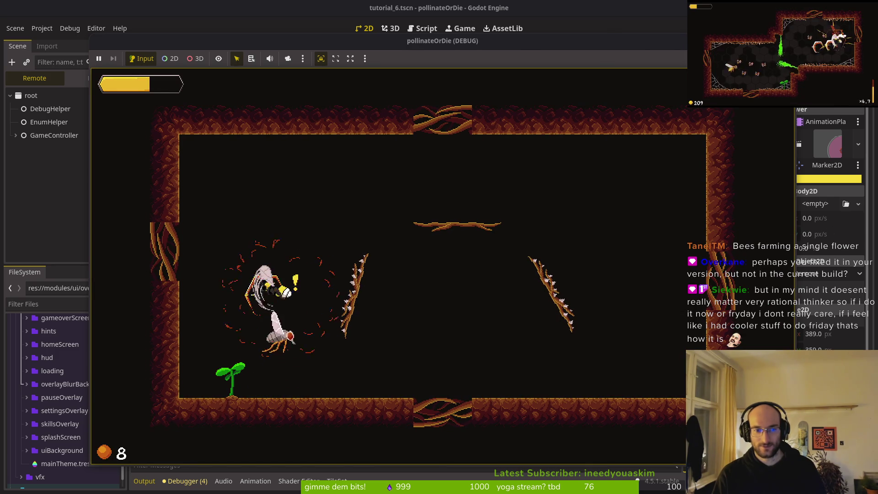
key(d)
key(a)
key(w)
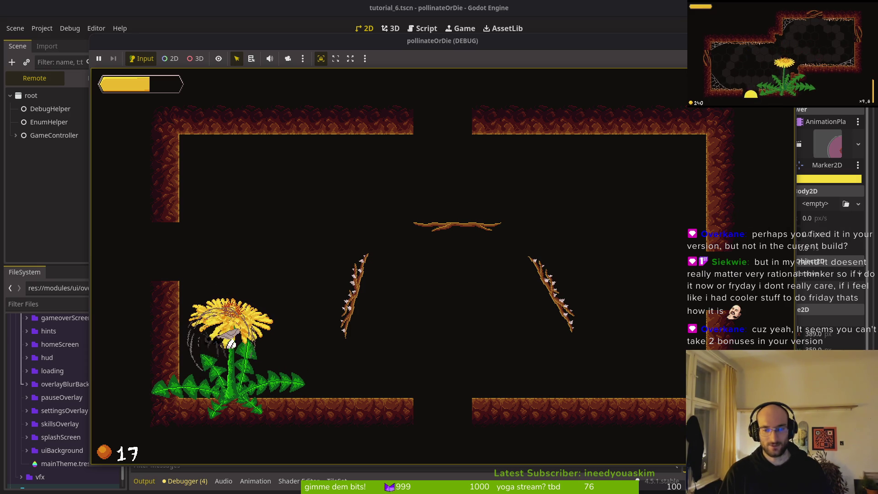
key(w)
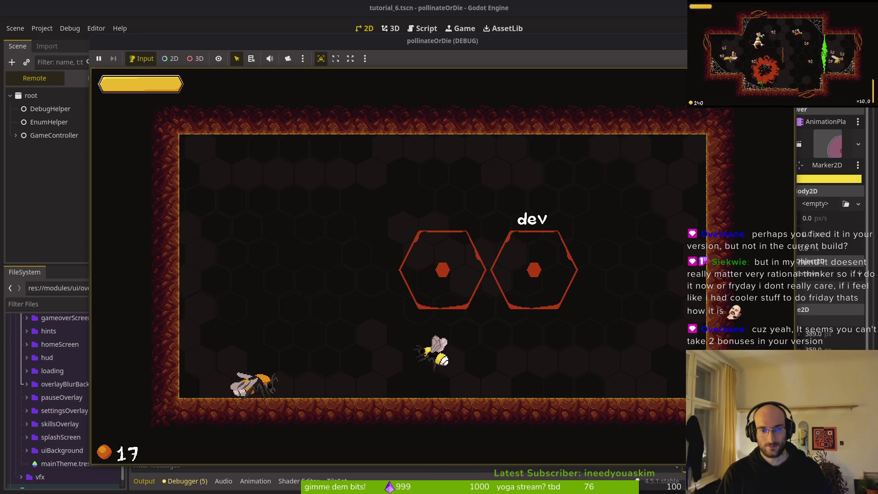
key(Escape)
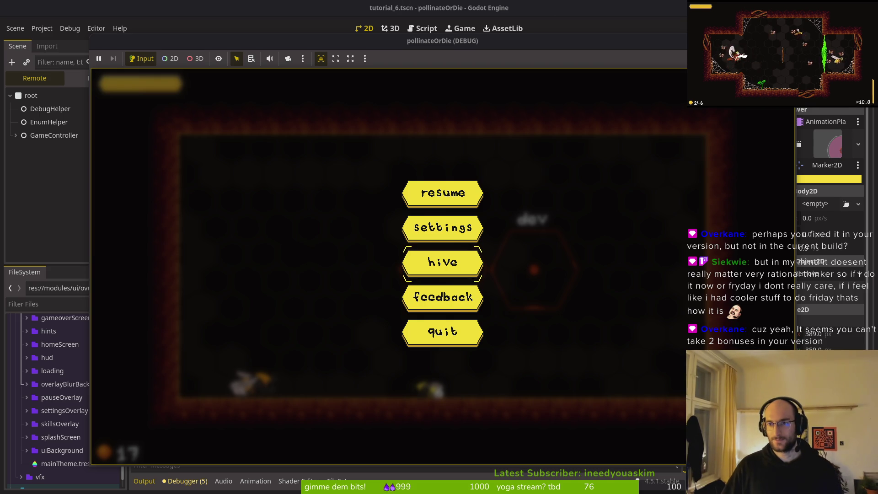
key(F8)
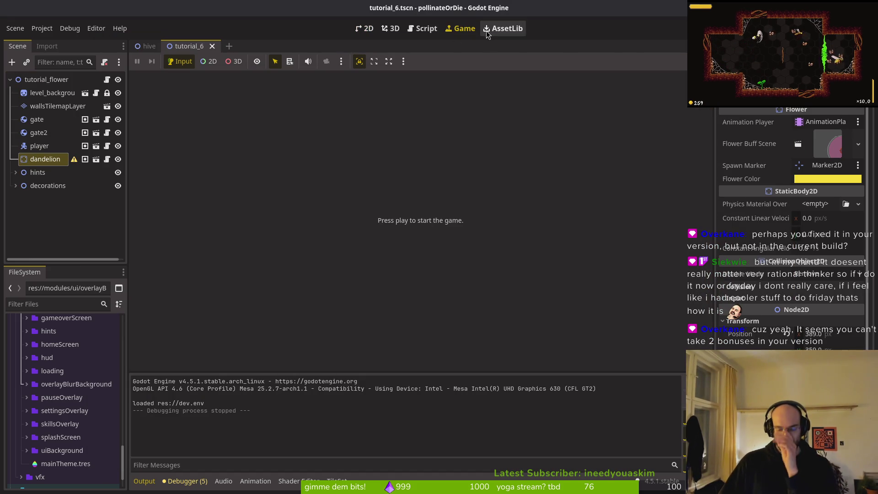
Step: Search 'tutorial', switch to the 2D view and launch the game, which crashes with a null-instance error
key(alt+shift+o)
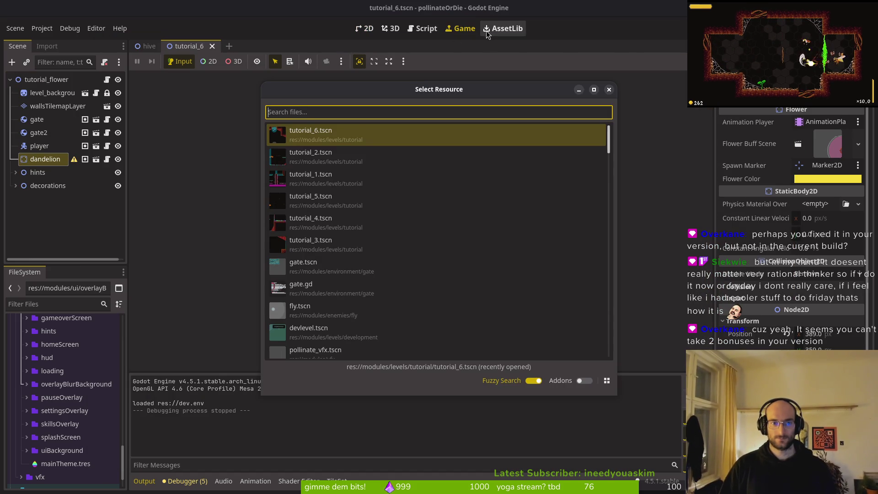
text(tu)
text(torial)
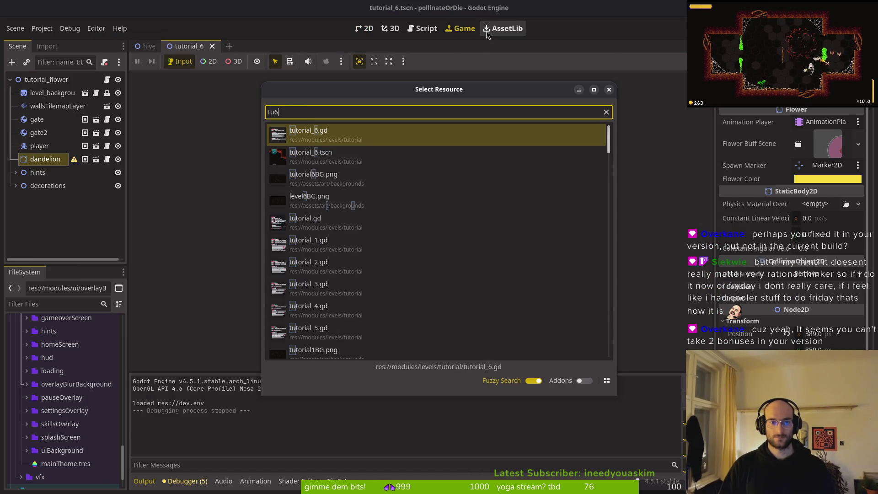
key(Return)
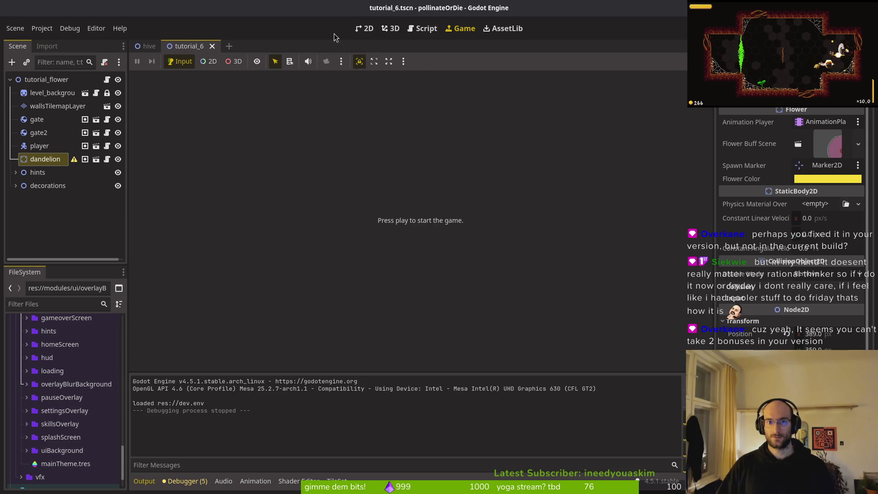
click(364, 29)
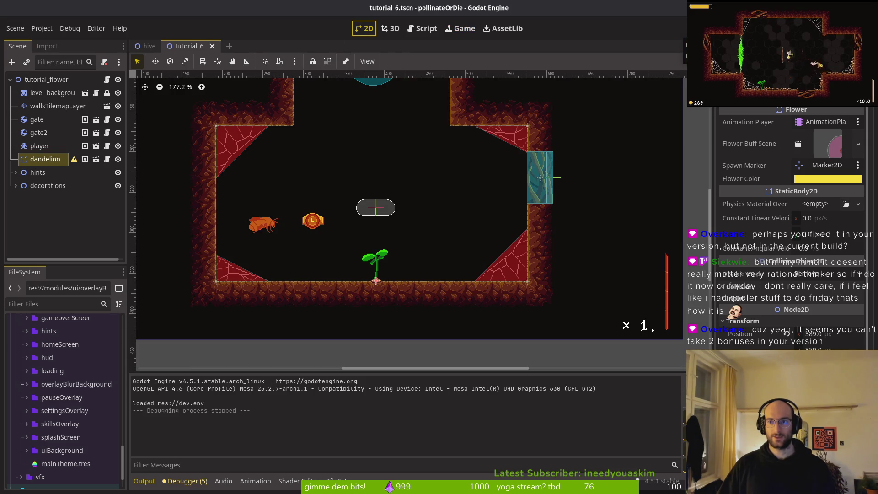
key(ctrl+shift+o)
key(Escape)
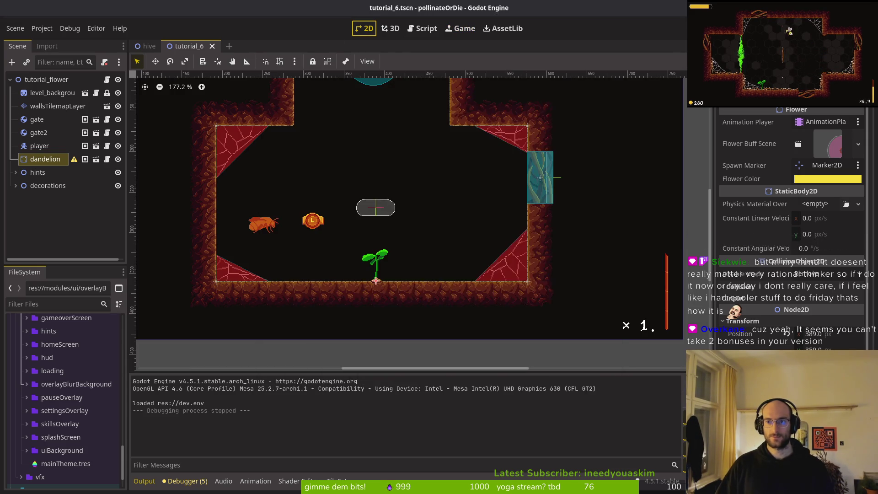
key(F5)
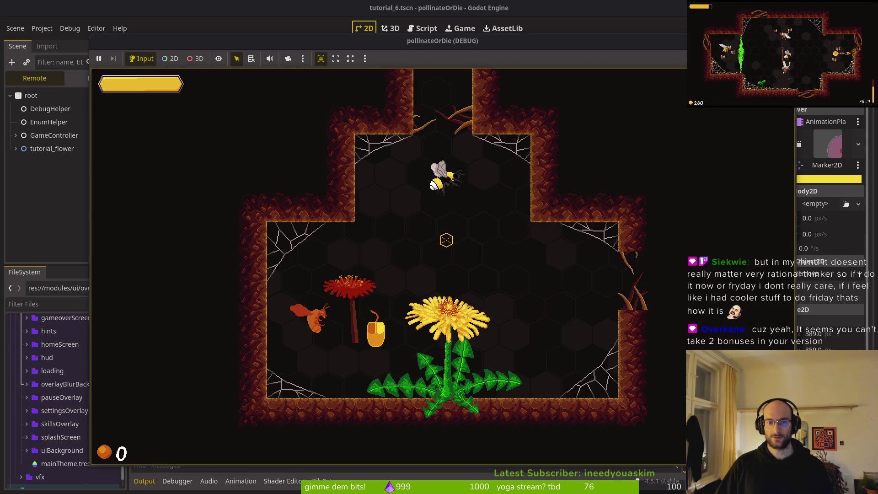
key(space)
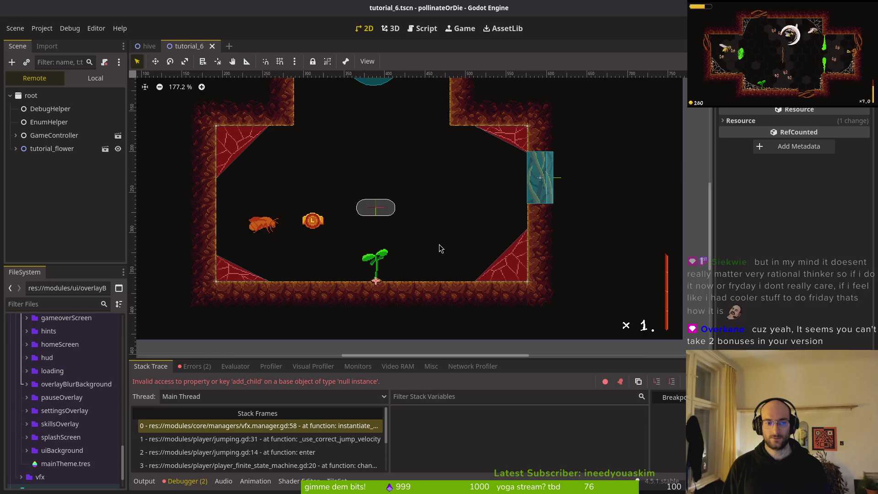
Step: Stop the crashed session, close and reopen tutorial_6, select the dandelion node, then return to Neovim
key(F8)
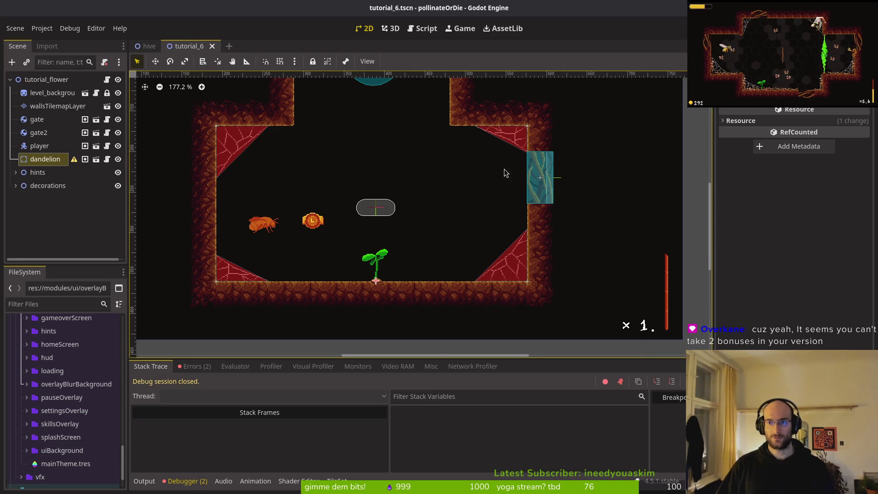
middle_click(173, 49)
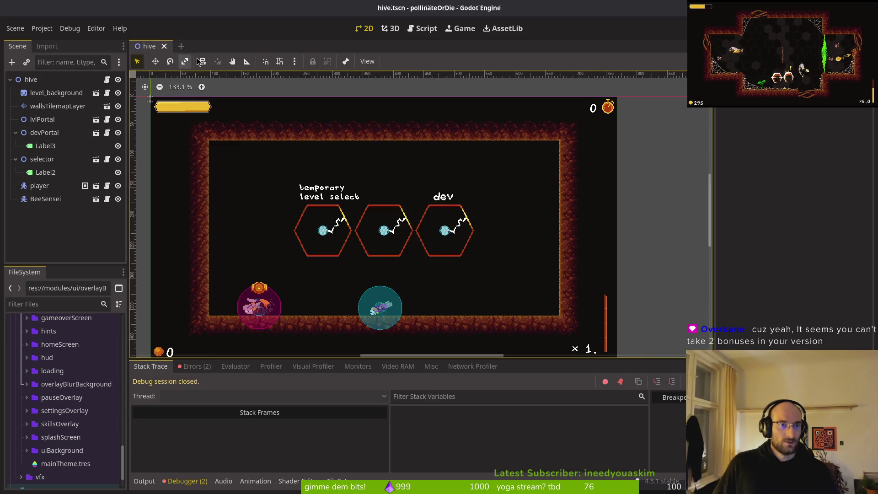
key(ctrl+shift+t)
click(82, 160)
mouse_move(76, 166)
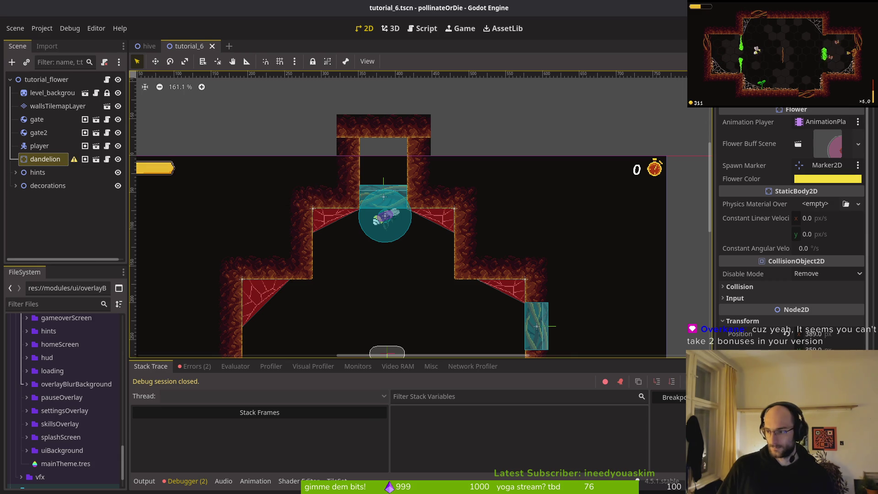
key(alt+Tab)
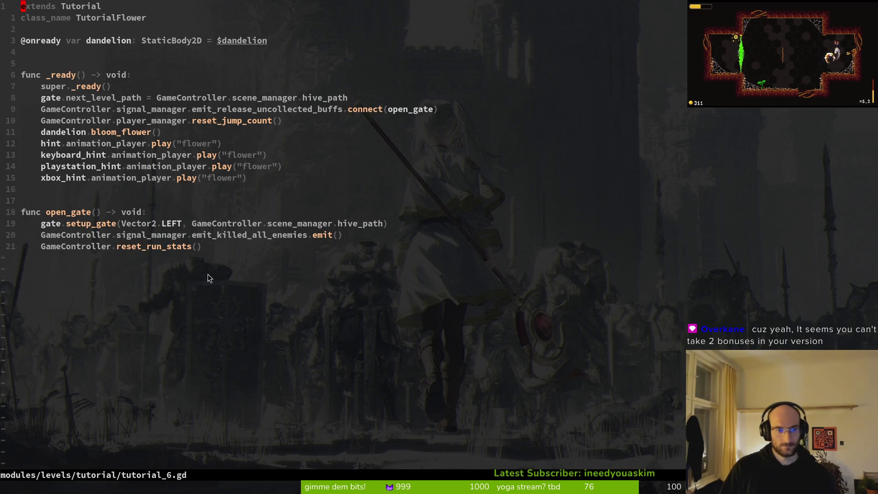
Step: Open flower.gd through the file finder and scroll down to release_pollen
key(space)
key(f)
key(f)
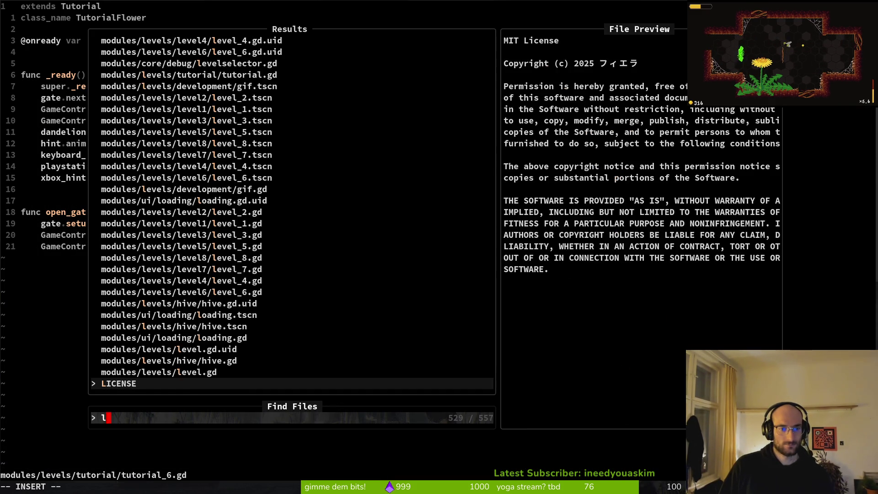
text(lower)
key(BackSpace)
key(BackSpace)
key(BackSpace)
text(flower)
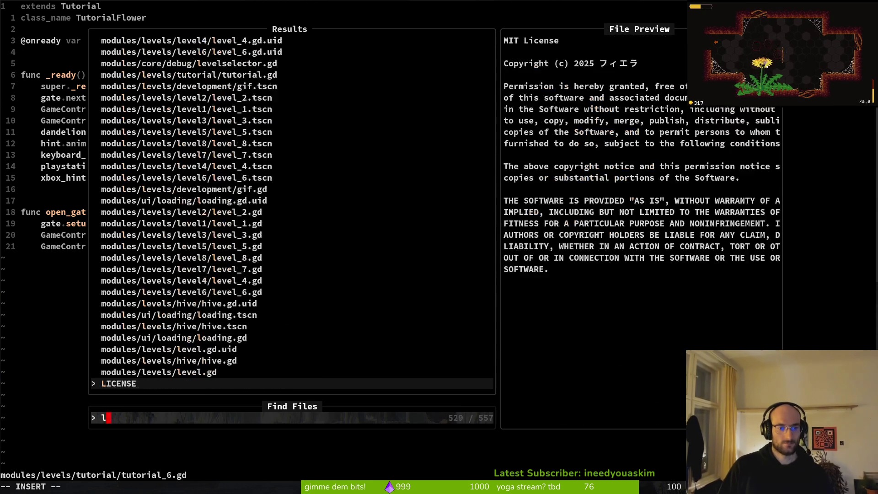
key(Return)
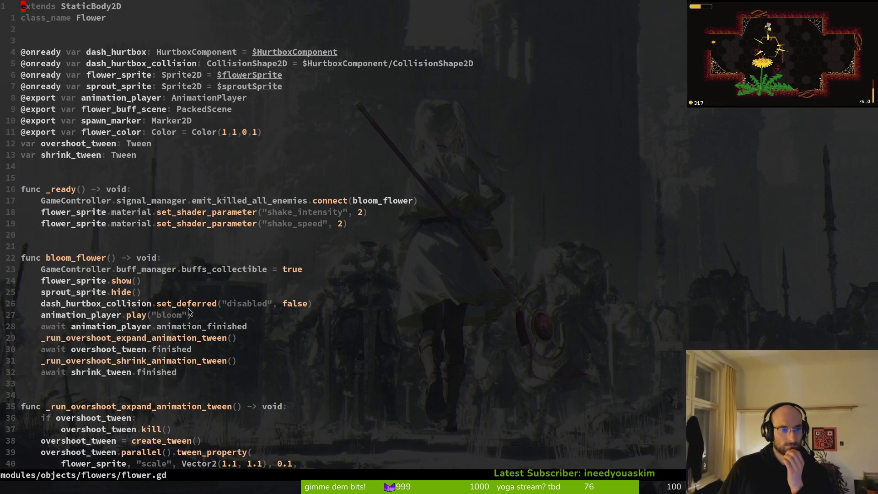
scroll(218, 312, down, 4)
scroll(128, 282, down, 9)
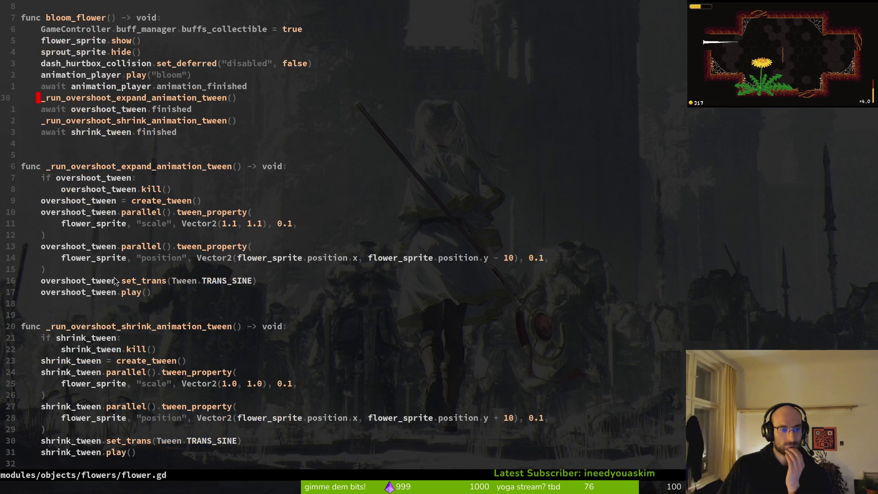
scroll(106, 298, down, 3)
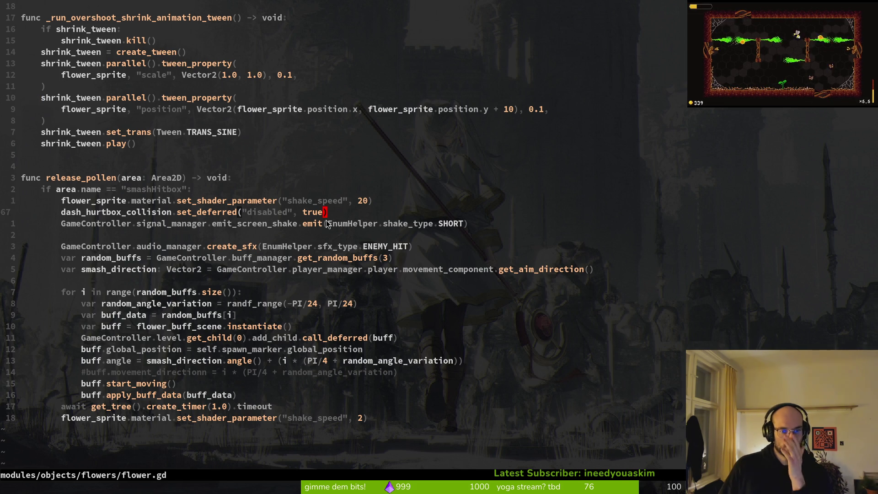
Step: Add print_debug("disbling hurtbox") under the hurtbox disable line, save with :w, and run the game with F5
text(oprd)
key(Return)
text(/)
key(BackSpace)
text(")
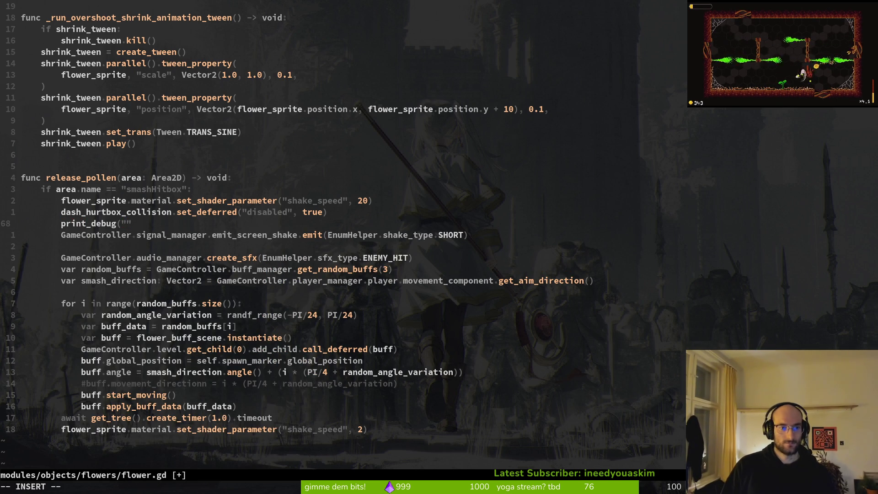
text(disbling)
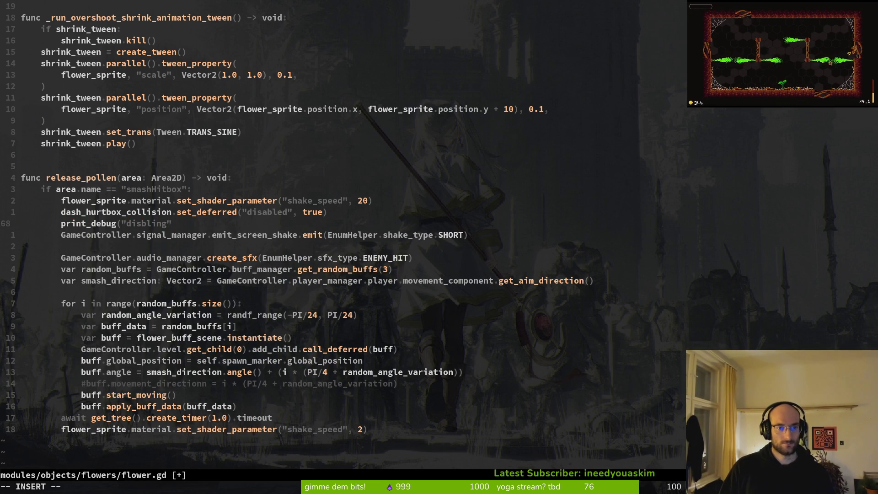
text( hurtbox)
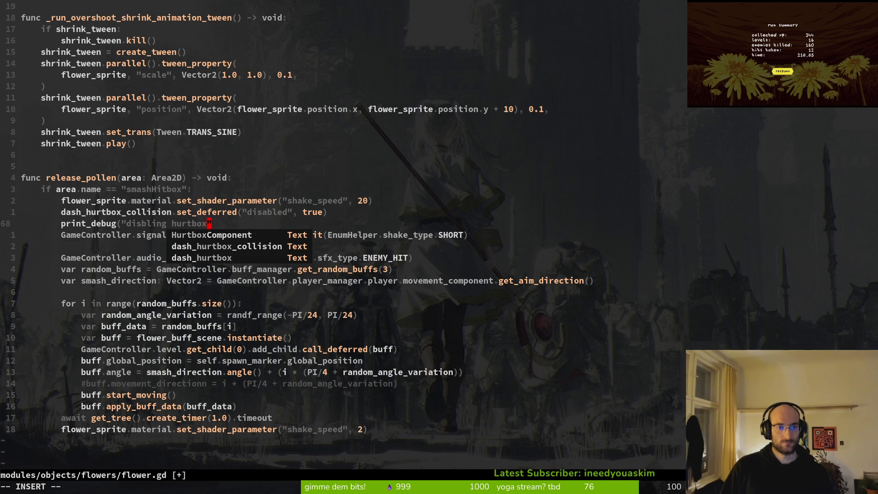
text("))
key(Escape)
text(:w)
key(Return)
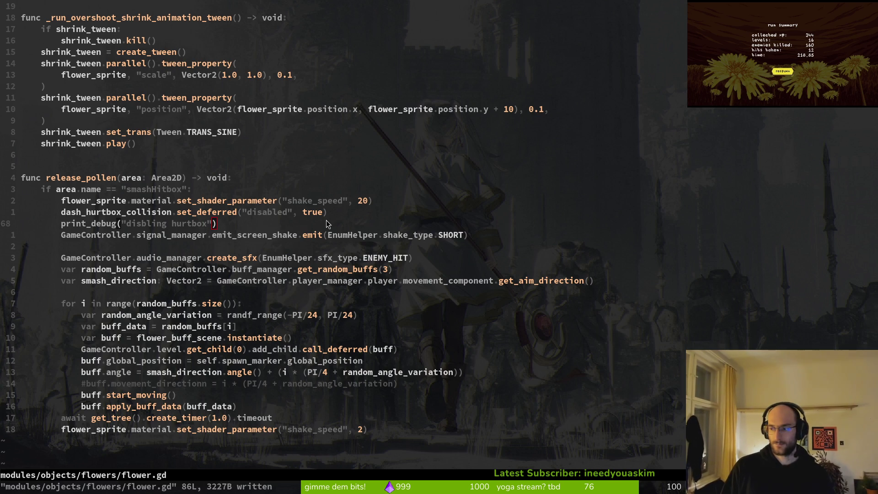
key(alt+Tab)
key(F5)
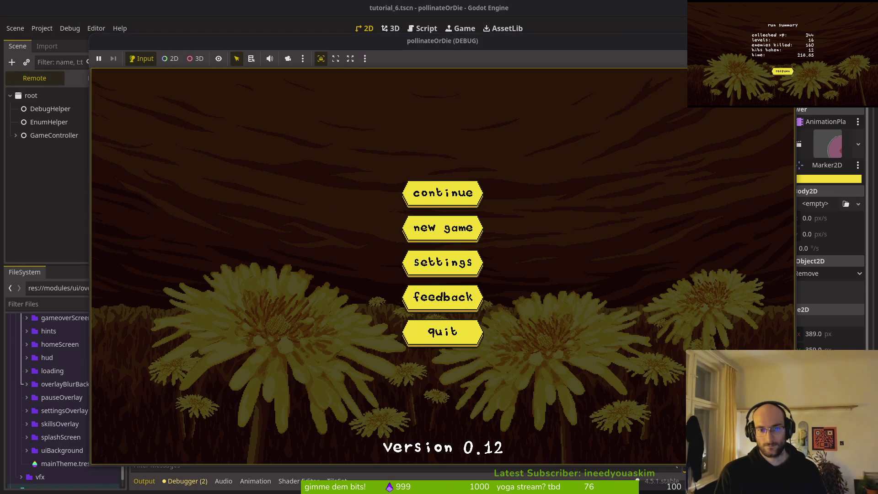
Step: Start a run from the main menu and move the bee up the right wall to the level exit
key(Return)
key(Right)
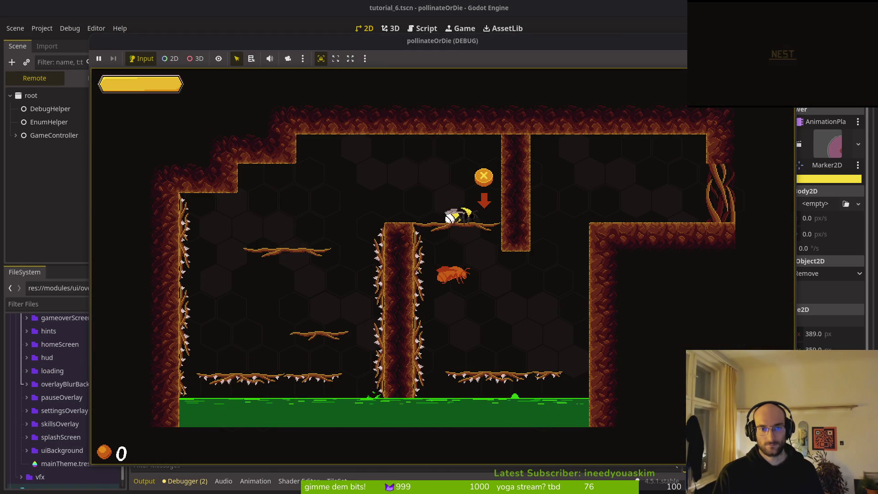
key(Right)
key(space)
key(Right)
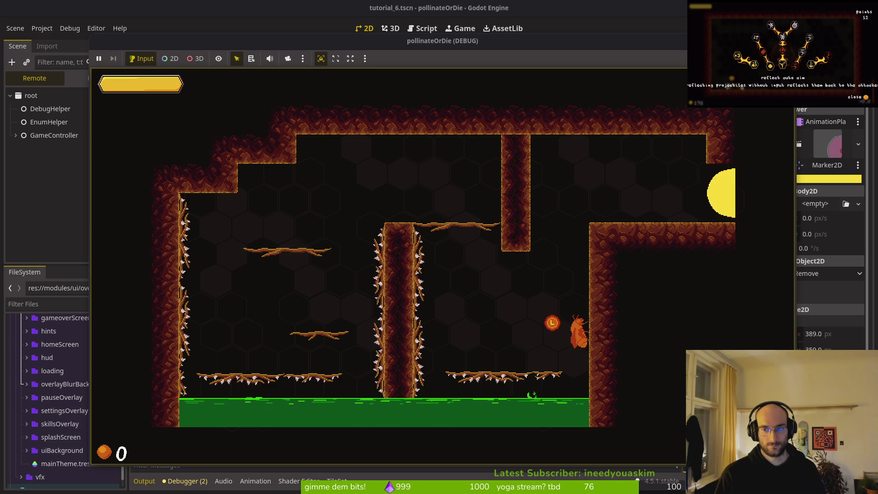
key(Right)
key(Right)
key(Right)
Step: Slash and dash through the next room's enemies to open the gate, then leave by the right exit
key(d)
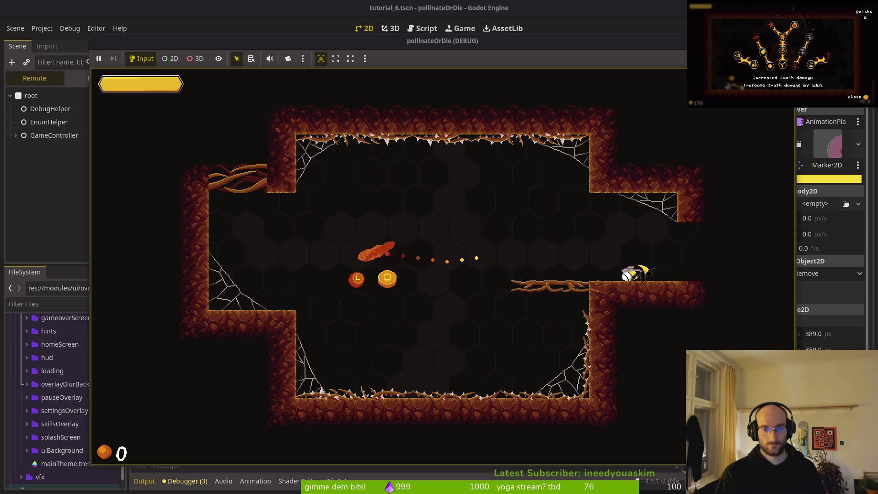
key(d)
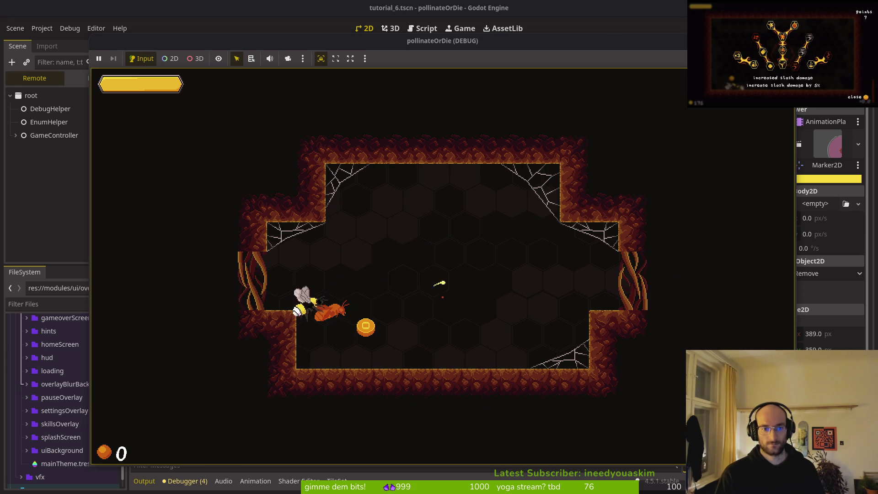
key(s)
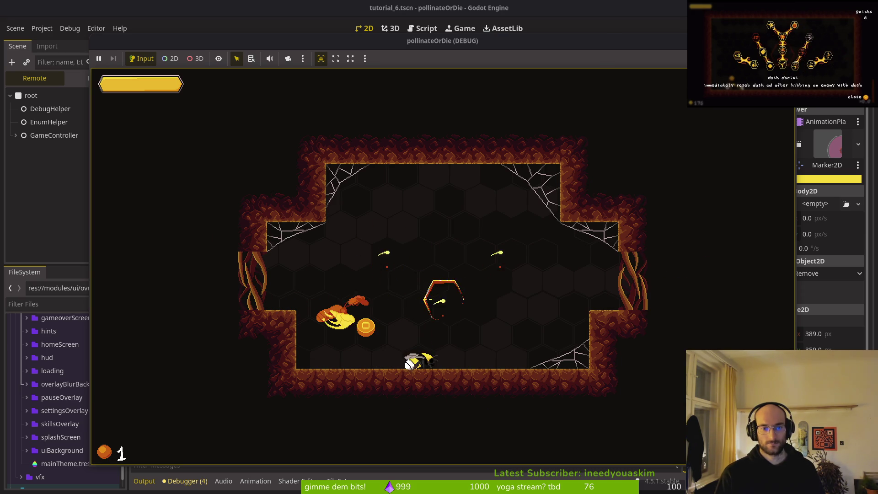
key(space)
key(space)
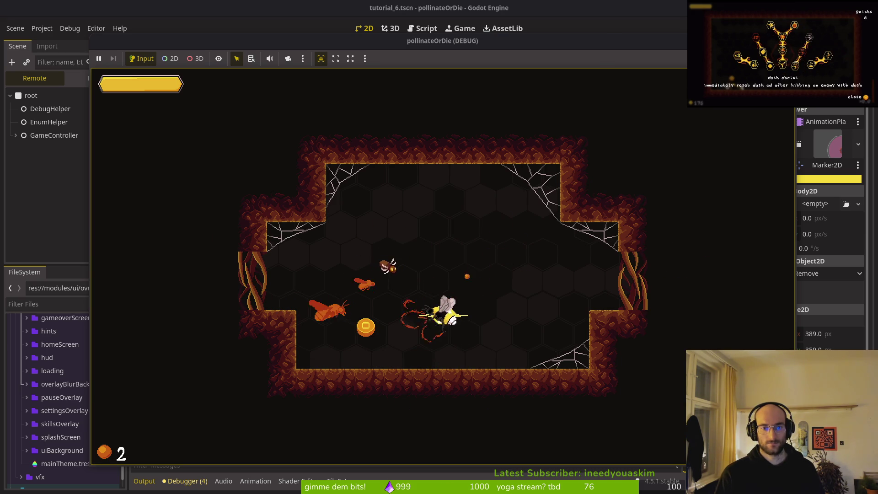
key(s)
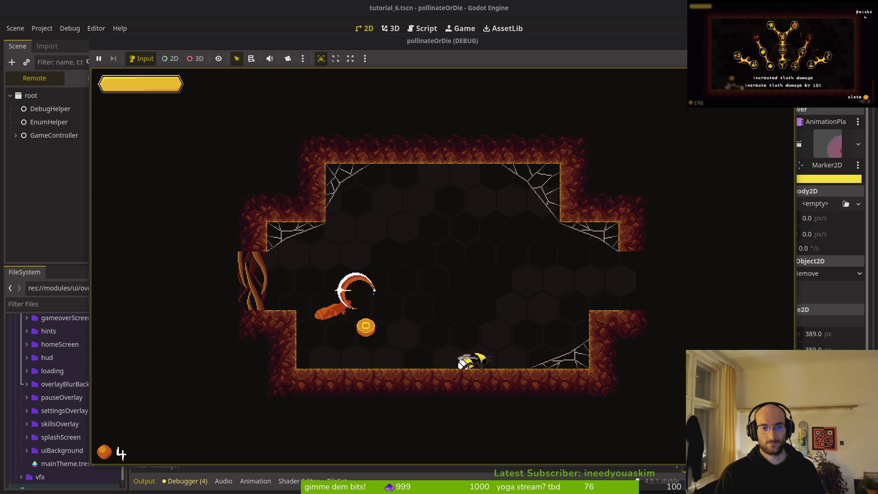
key(d)
key(space)
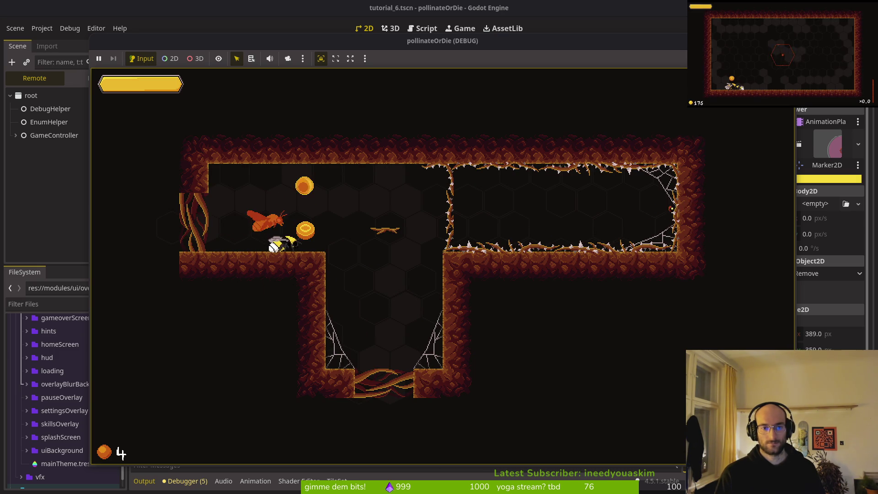
Step: Descend through further rooms, clear the enemies, and reach the dandelion with 15 pollen
key(w)
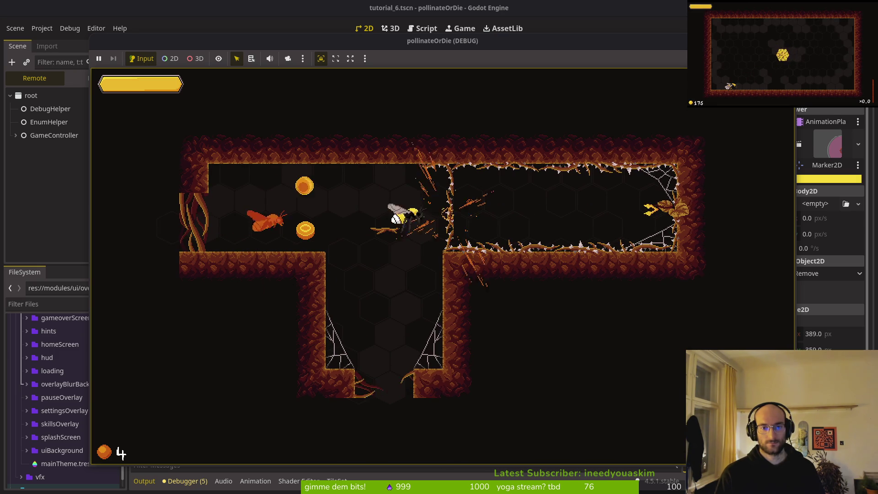
key(s)
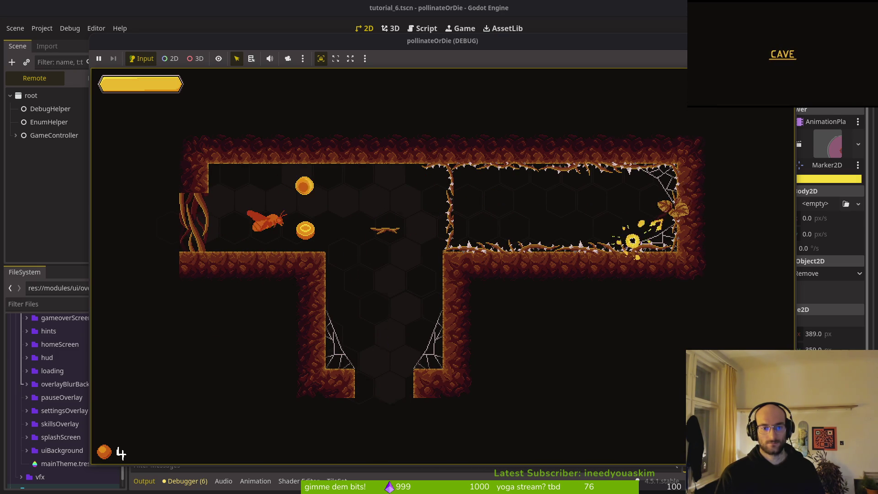
key(w)
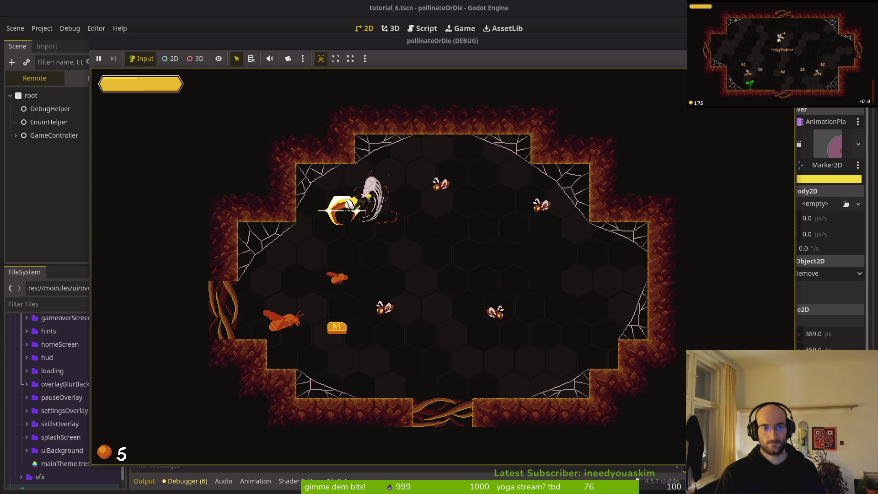
key(d)
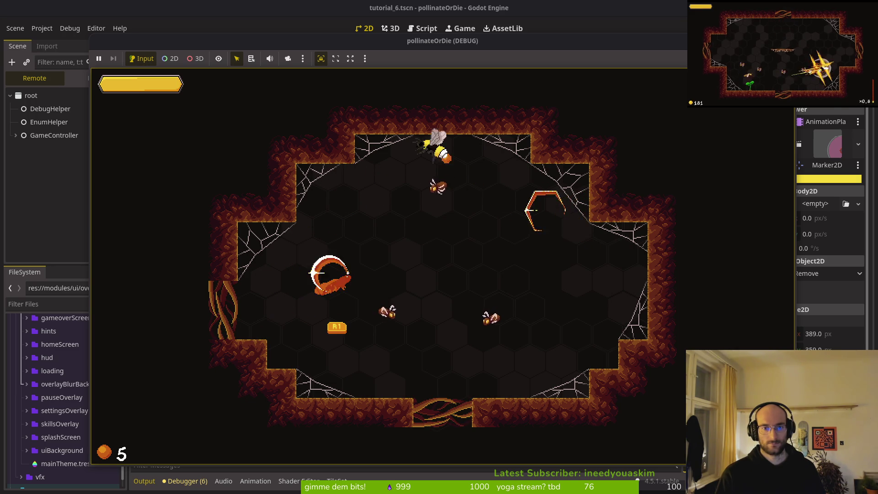
key(s)
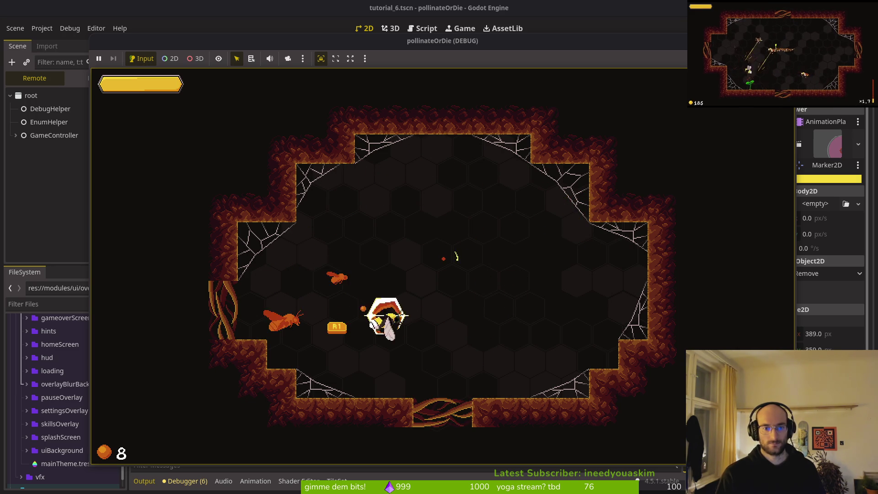
key(s)
key(s)
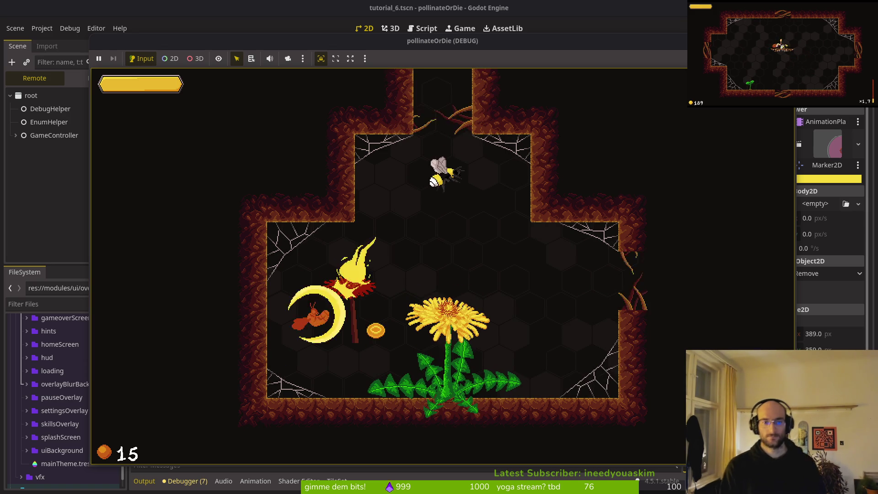
key(s)
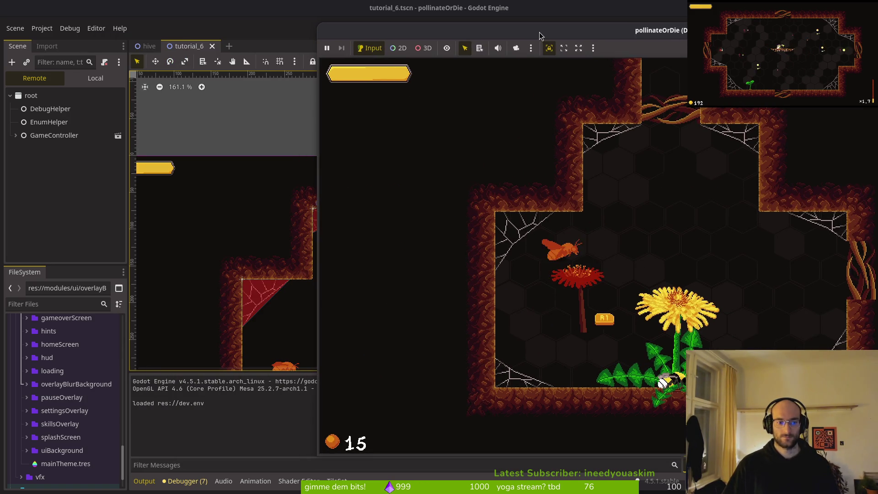
Step: Nudge the game window left, smash the red flower to log 'disbling hurtbox', then return to Neovim
drag(457, 31, 416, 30)
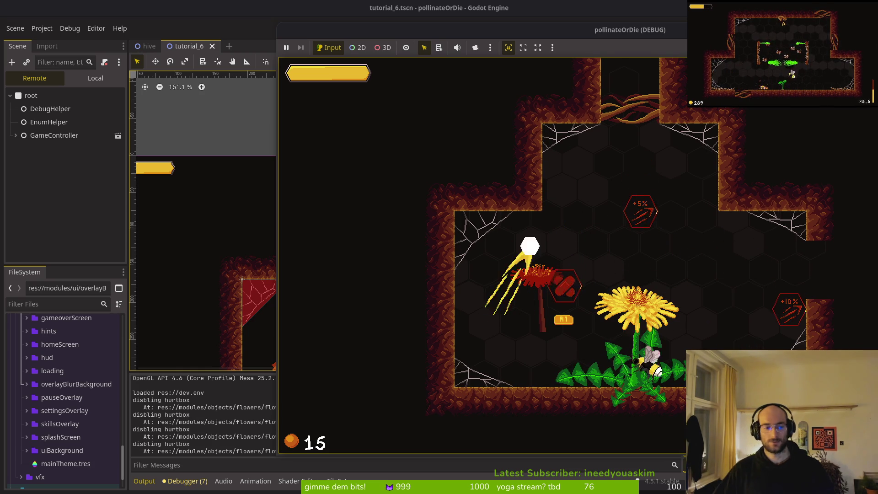
key(alt+Tab)
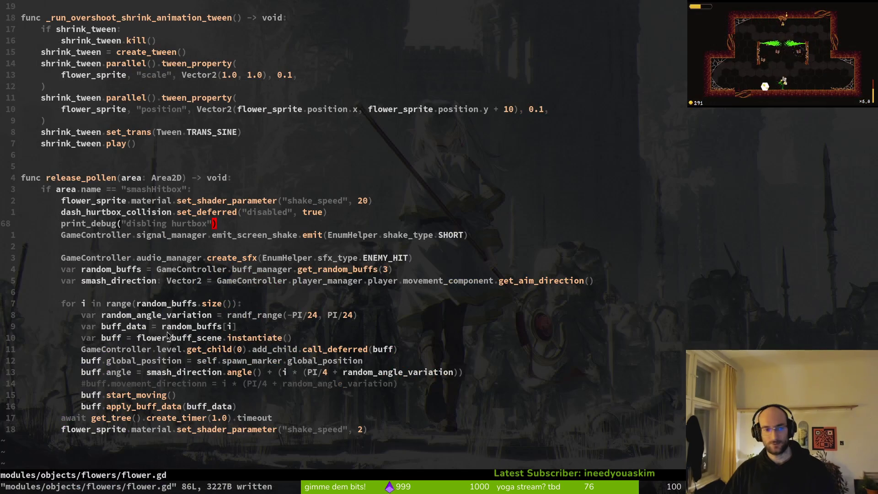
Step: Open tutorial_6.gd in a side split next to flower.gd and save it
key(shift+g)
key(z)
key(z)
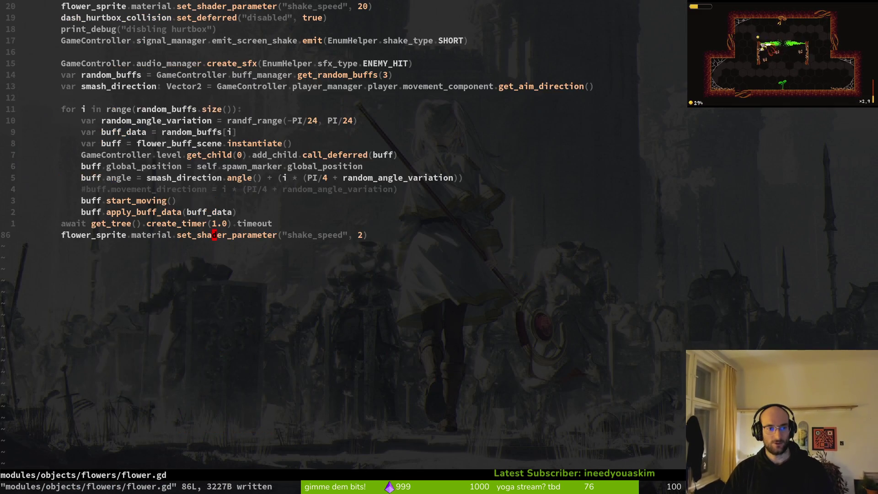
key(space)
key(f)
key(f)
text(tutorial_6)
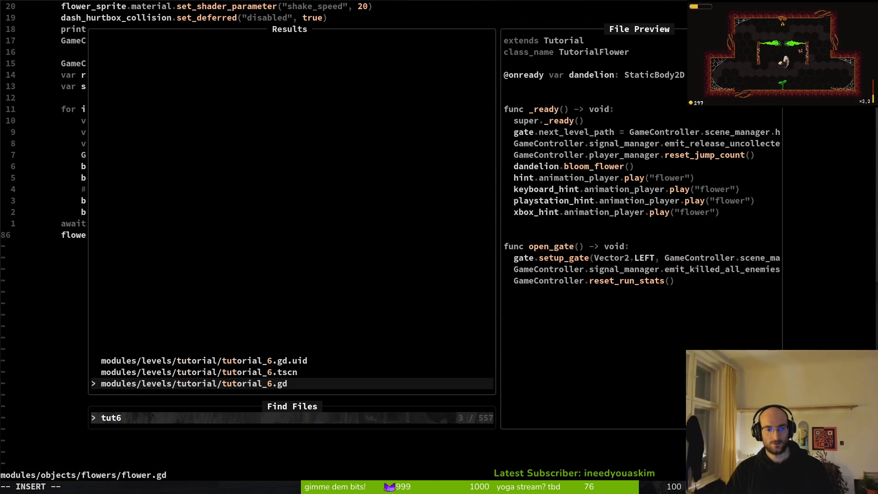
key(ctrl+v)
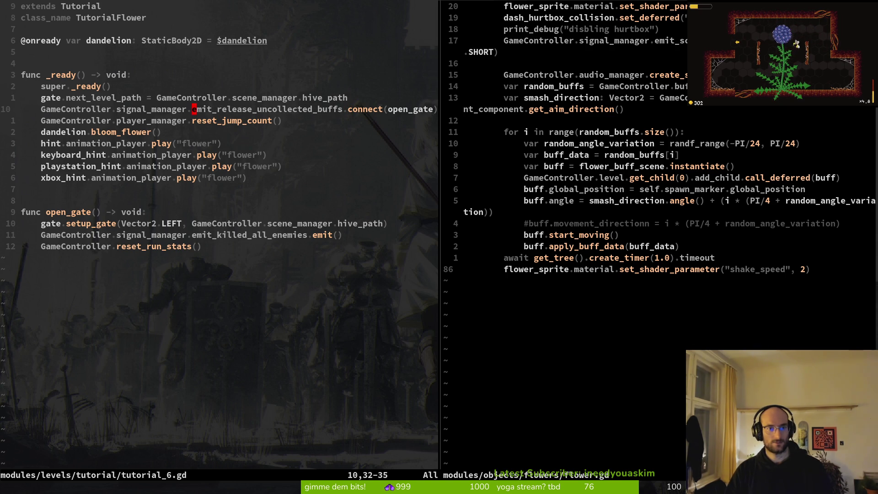
text(:w)
key(Return)
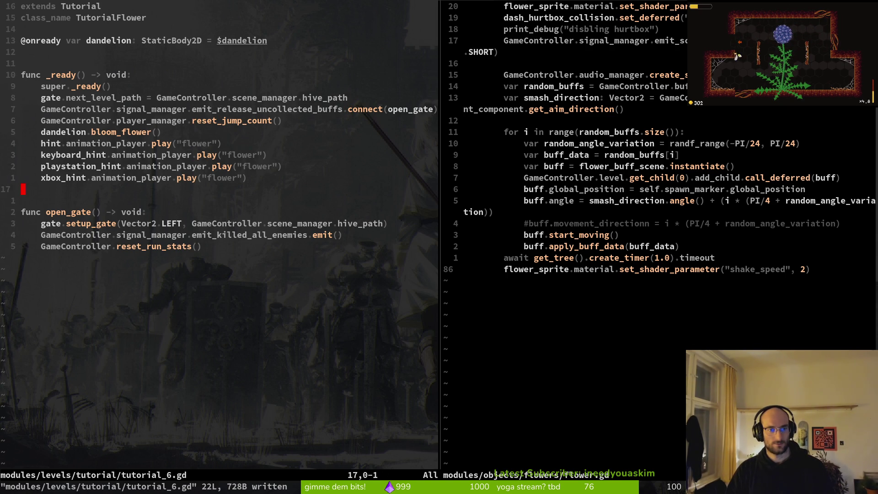
Step: Delete the signal_manager.emit_killed_all_enemies line from open_gate, save, and launch the game
key(shift+v)
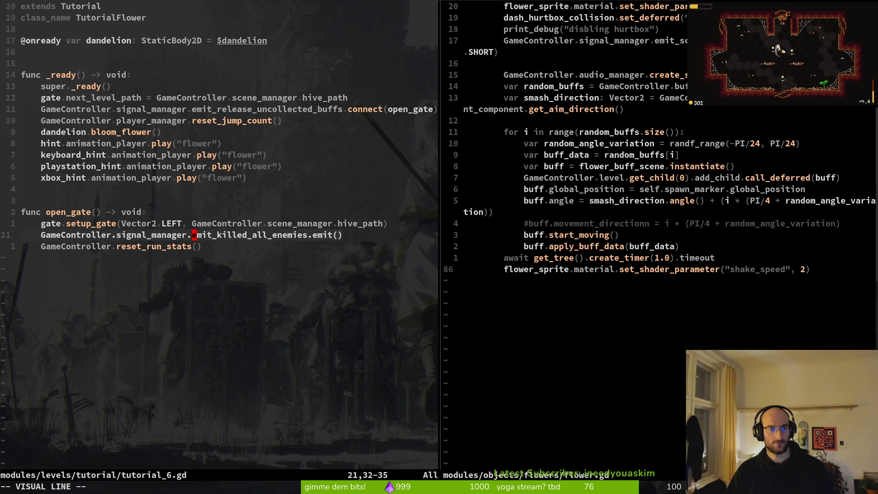
text(d)
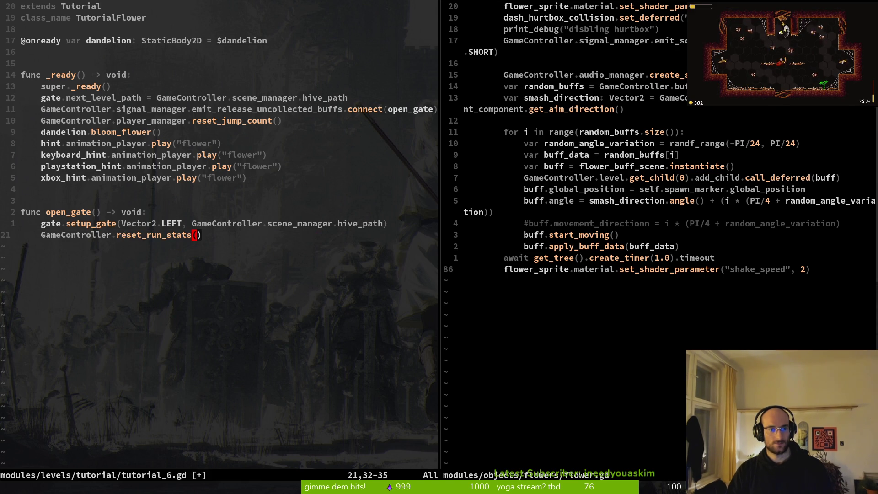
text(:w)
key(Return)
key(u)
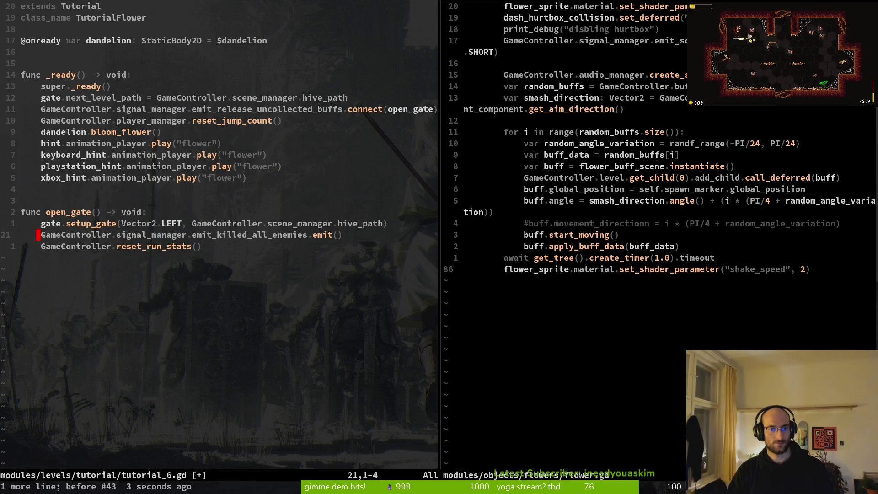
key(d)
key(d)
text(:w)
key(Return)
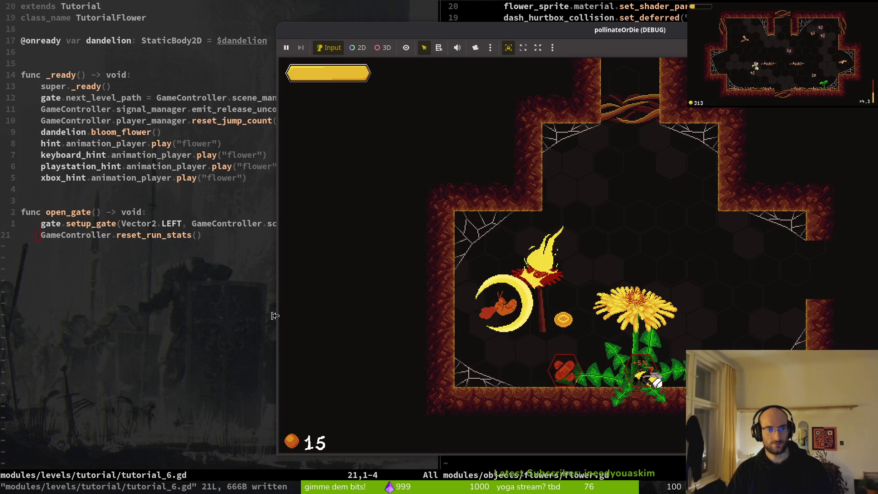
Step: Stop the game, relaunch it with F5, and continue the saved game from the main menu
key(F8)
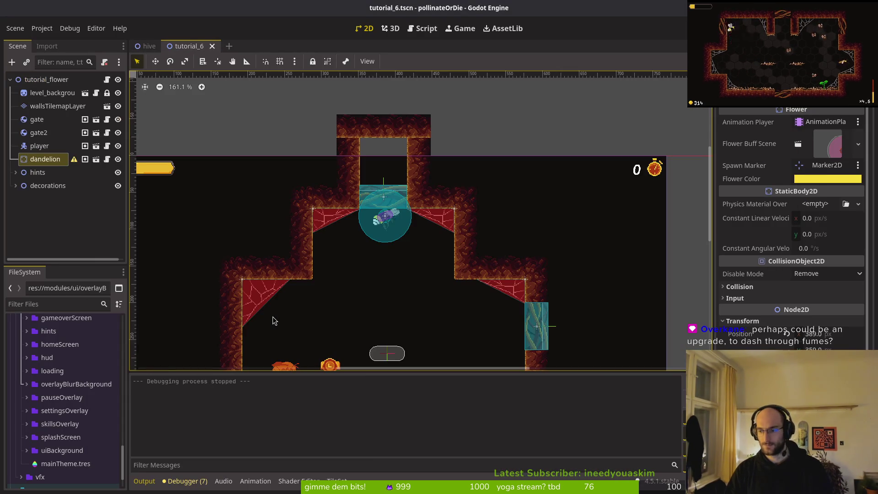
key(F5)
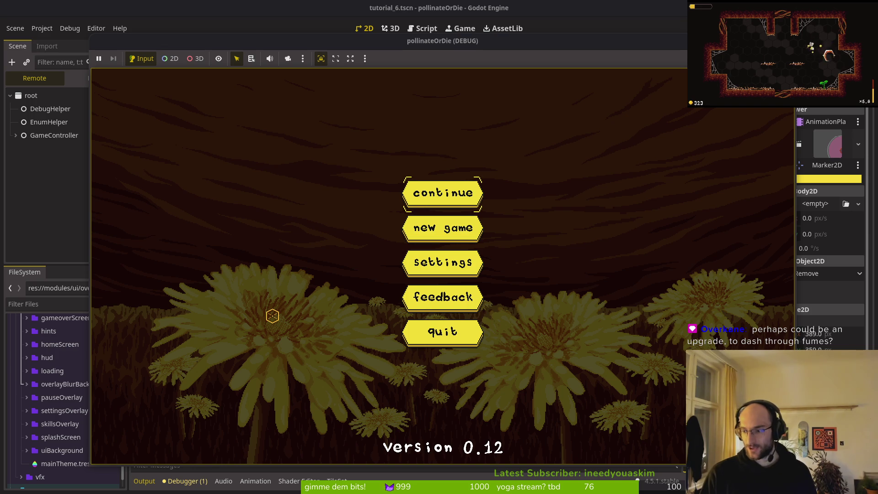
key(Return)
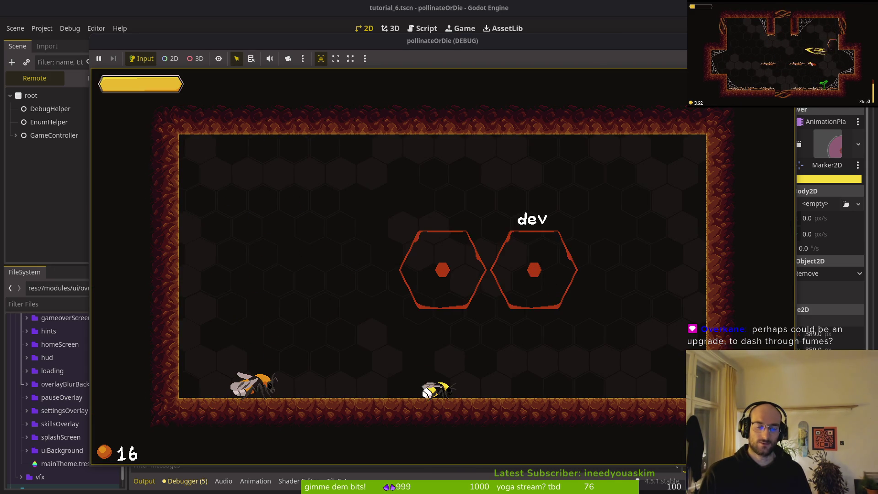
Step: Pause the game, quit to the main menu, and continue the saved game
key(Escape)
key(Down)
key(Return)
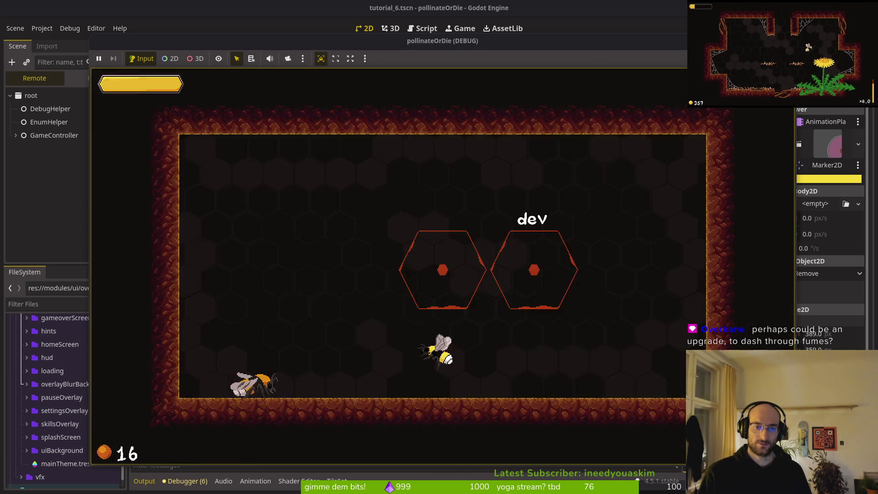
key(Return)
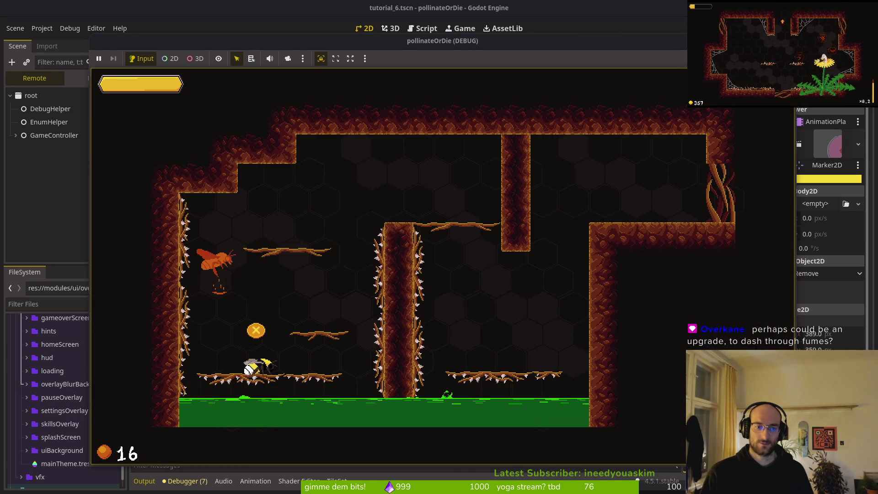
Step: Fly the bee out of the green goo, past the cockroach, and into the next cave room
key(Up)
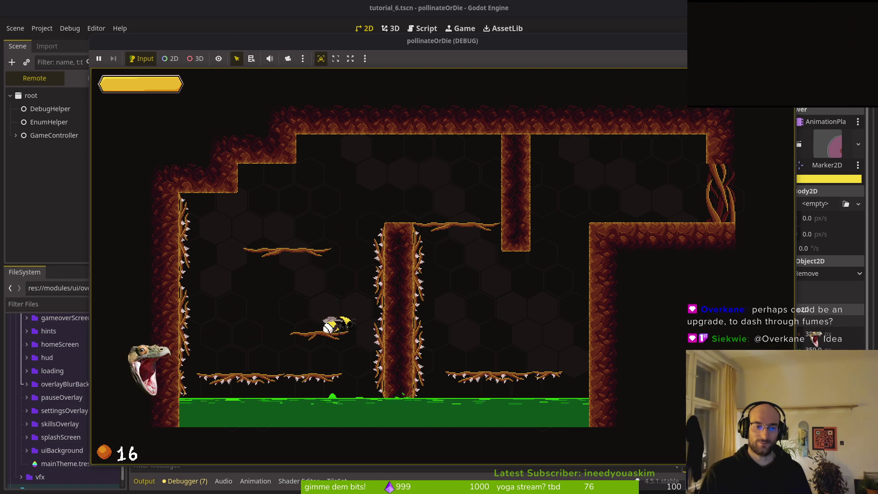
key(Right)
key(Up)
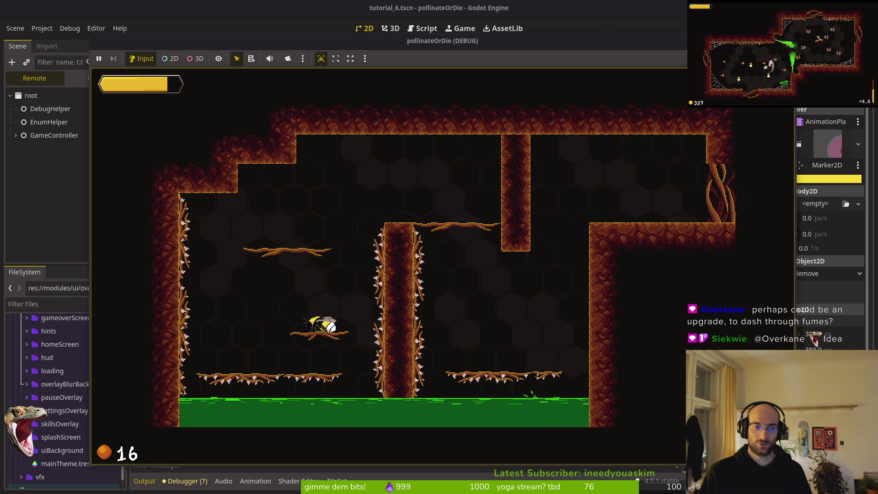
key(Right)
key(Right)
key(Up)
key(Right)
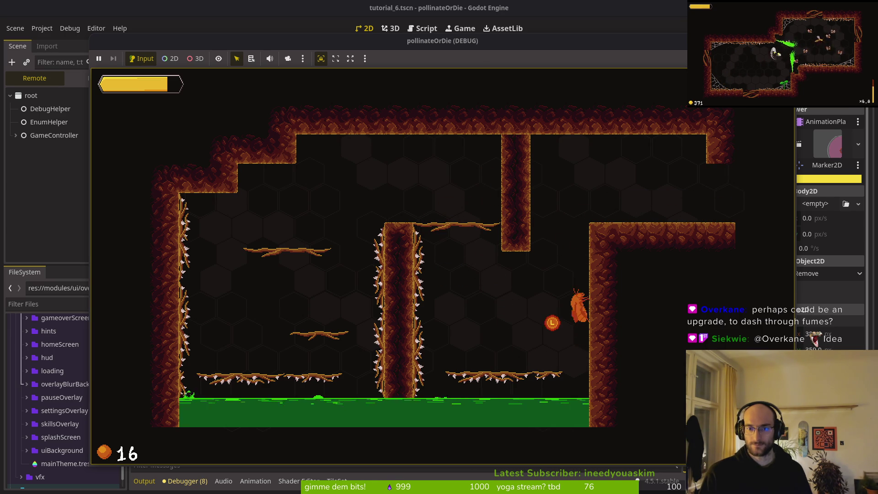
key(Right)
key(Right)
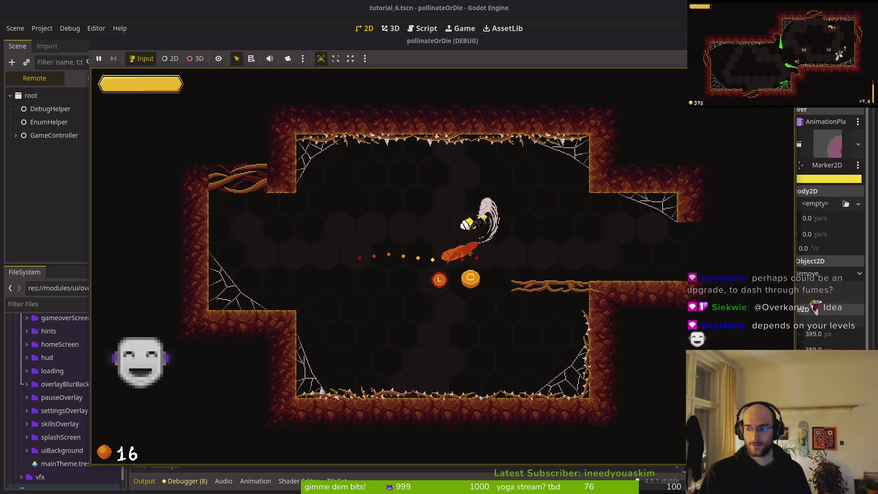
Step: Cross the following rooms slashing moths, raising pollen to 20
key(Down)
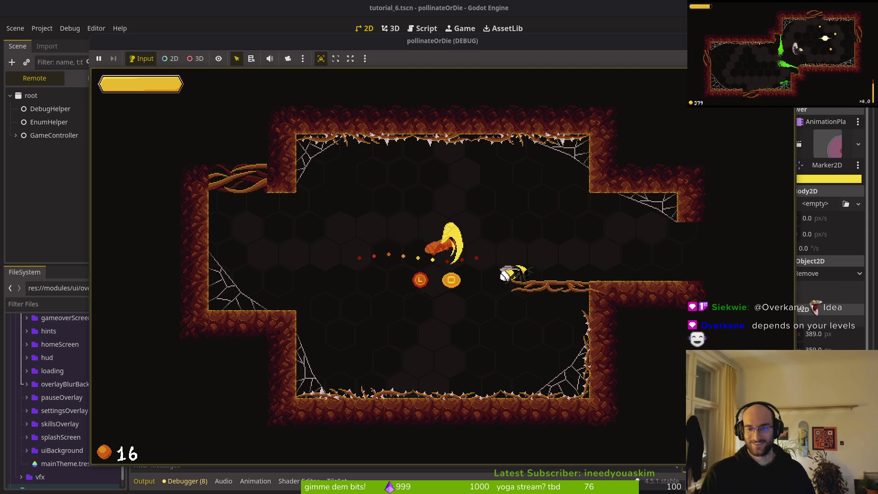
key(Right)
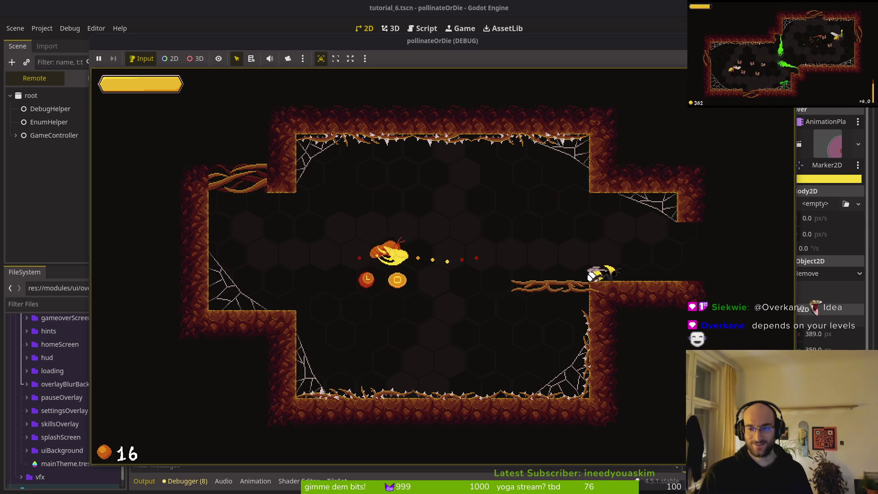
key(Right)
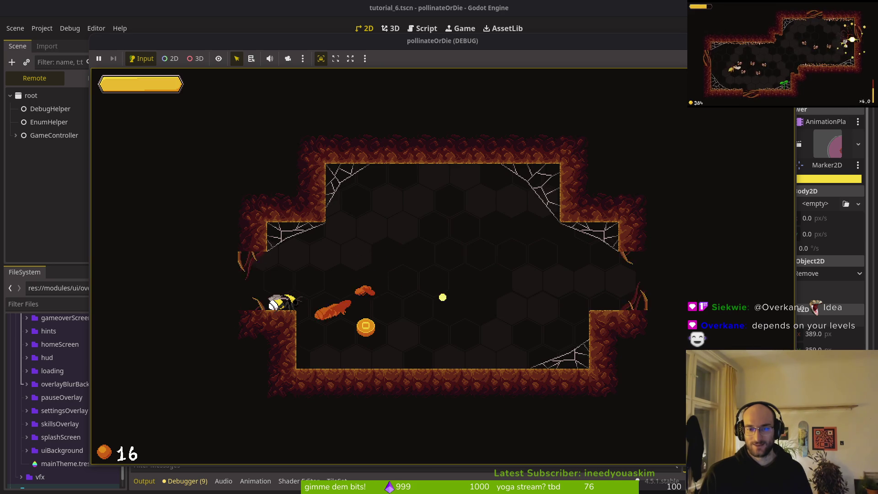
key(Up)
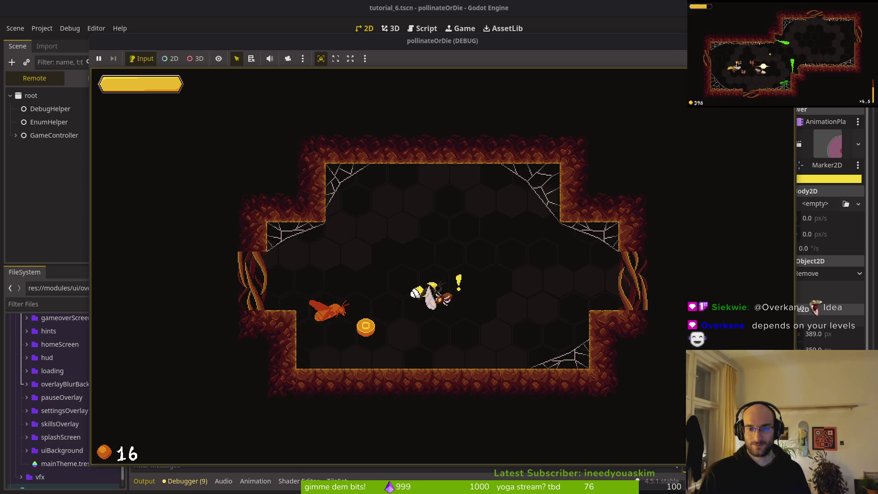
key(Right)
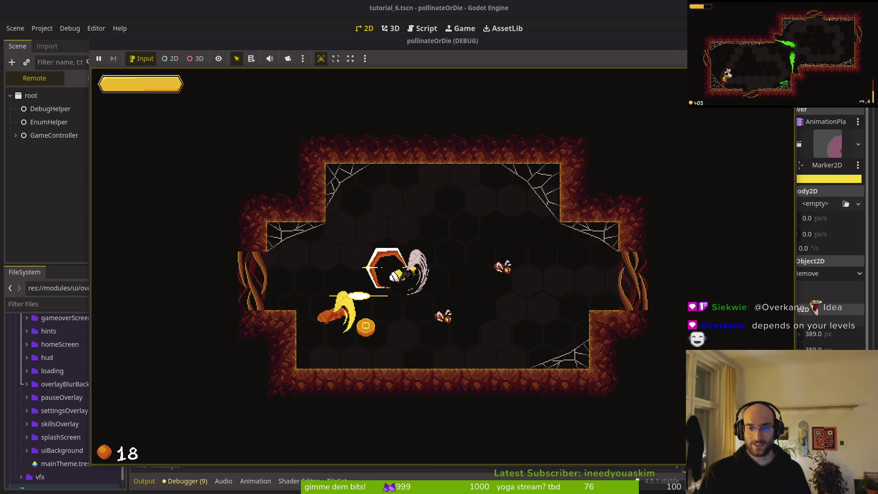
key(Down)
key(Left)
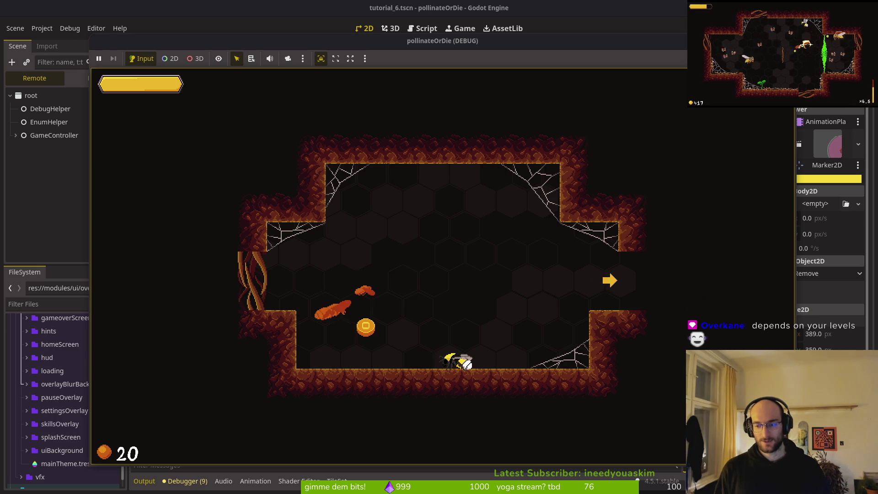
key(super+1)
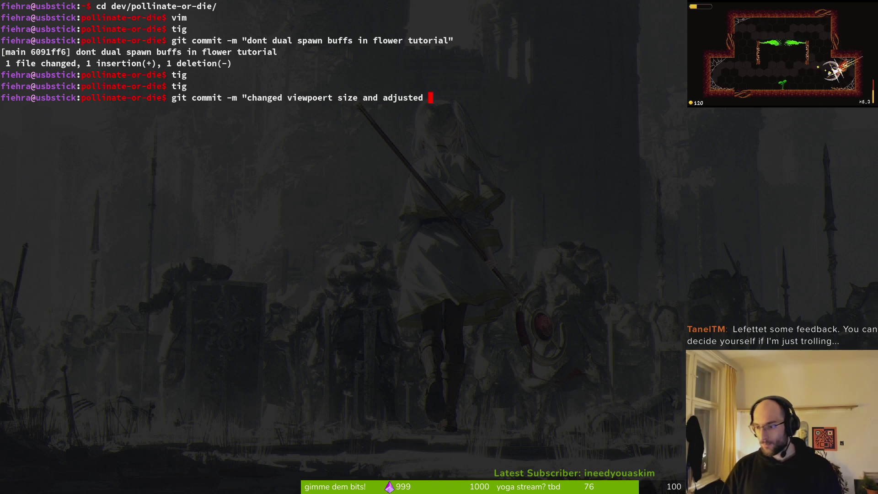
Step: From the window overview, bring up Discord showing the 'define continue' screenshot
key(super)
key(super)
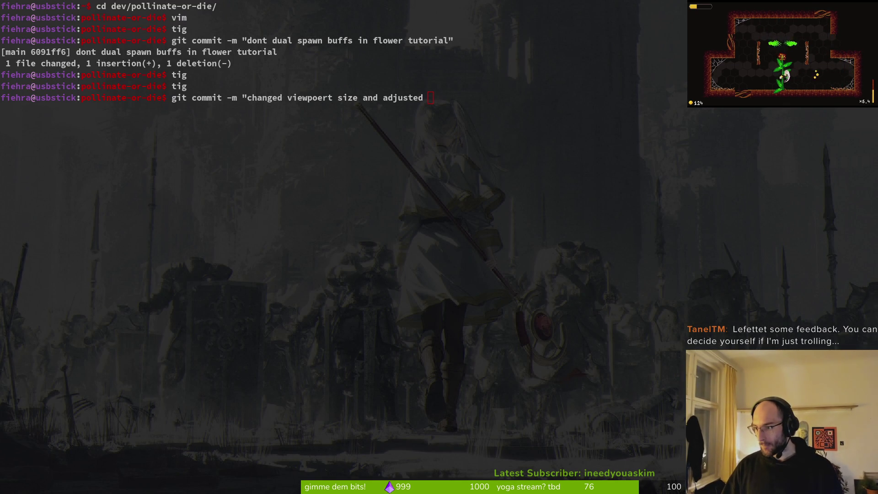
key(super+d)
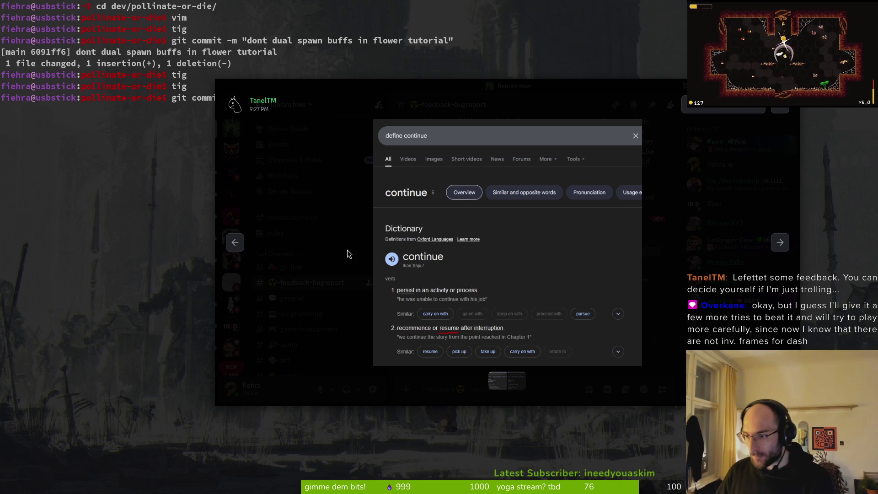
Step: Enlarge and compare the 'define continue' and 'define resume' screenshots twice, then hide Discord
click(300, 248)
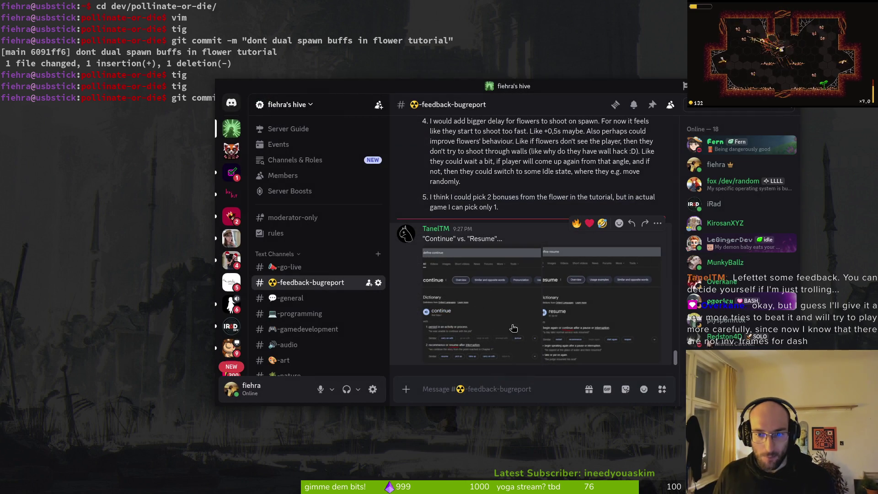
click(526, 327)
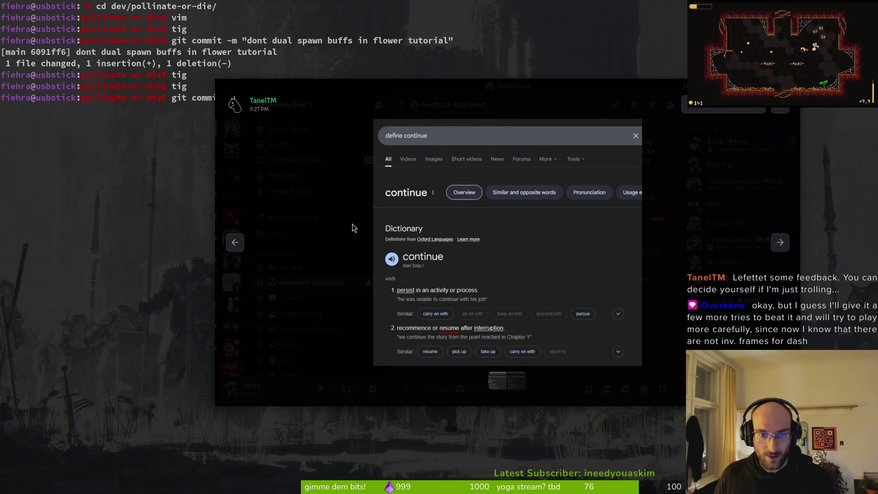
click(353, 227)
click(598, 309)
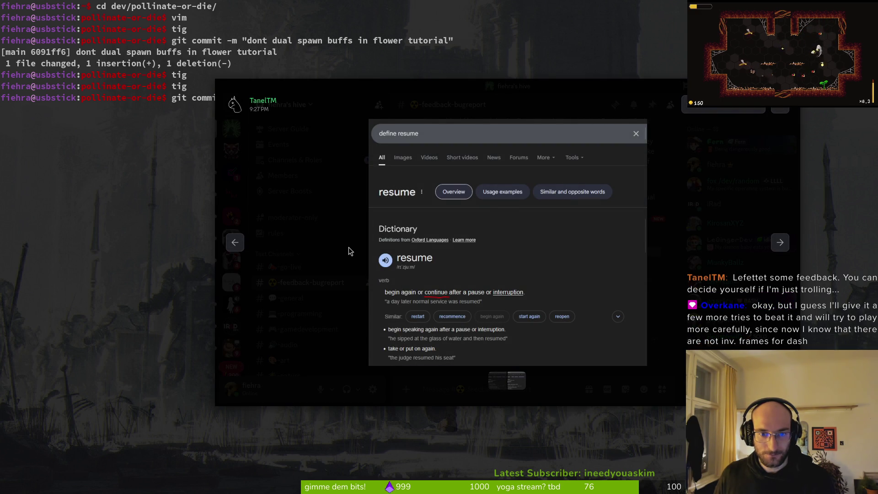
click(347, 251)
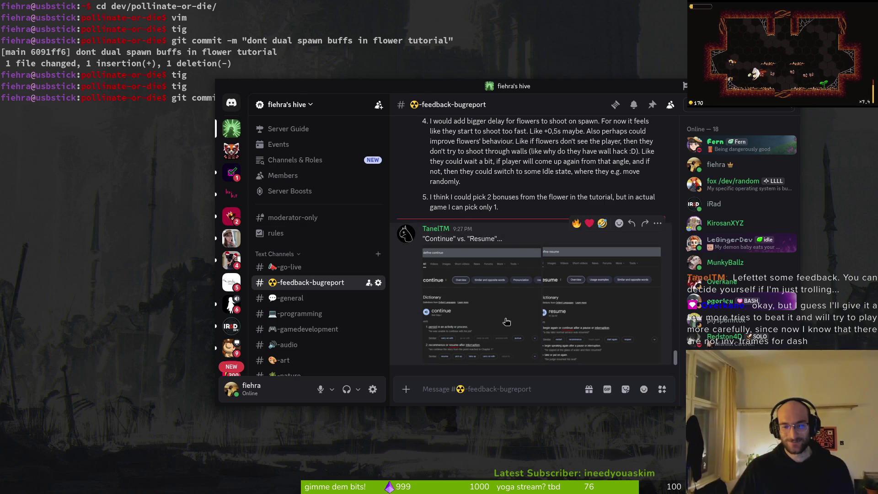
click(470, 318)
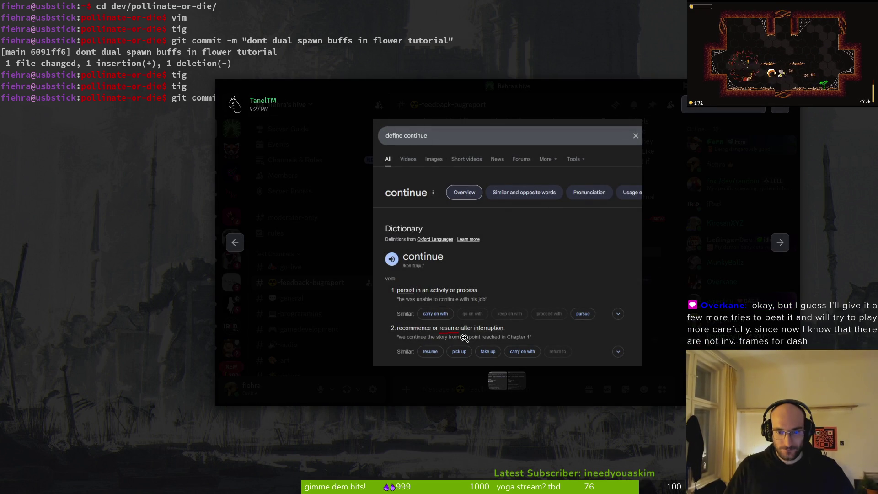
click(370, 325)
click(544, 341)
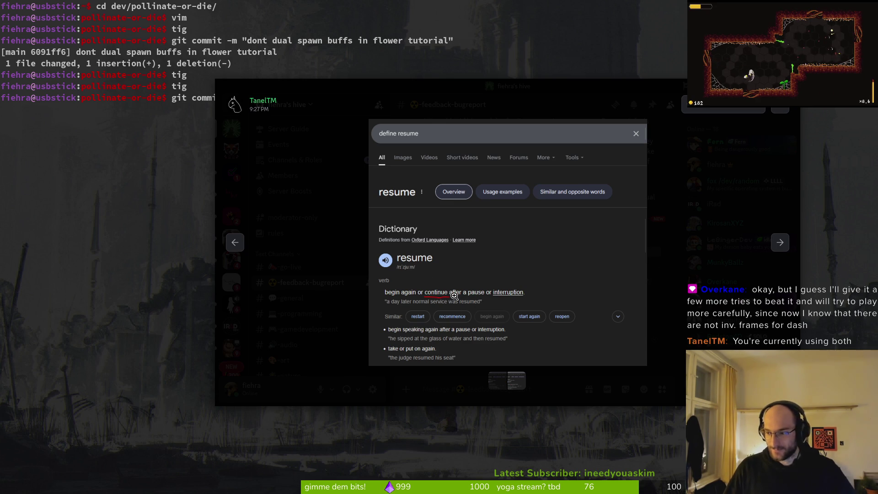
click(397, 112)
key(super+minus)
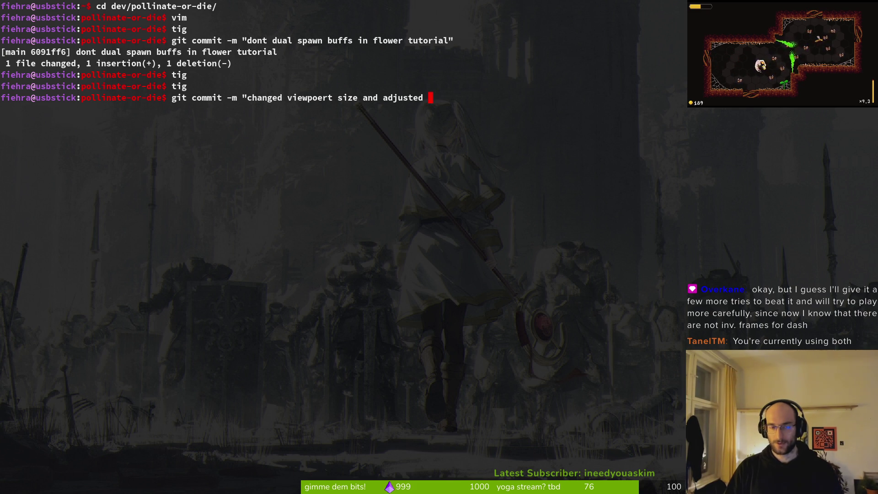
Step: Review the pending project.godot diff in tig from a temporary second terminal pane
key(super+Return)
text(tig)
key(Return)
key(Up)
key(Return)
key(q)
key(q)
key(ctrl+d)
Step: Commit with the message 'changed viewpoert size and updated splashscreen image'
text(p)
key(BackSpace)
key(BackSpace)
key(BackSpace)
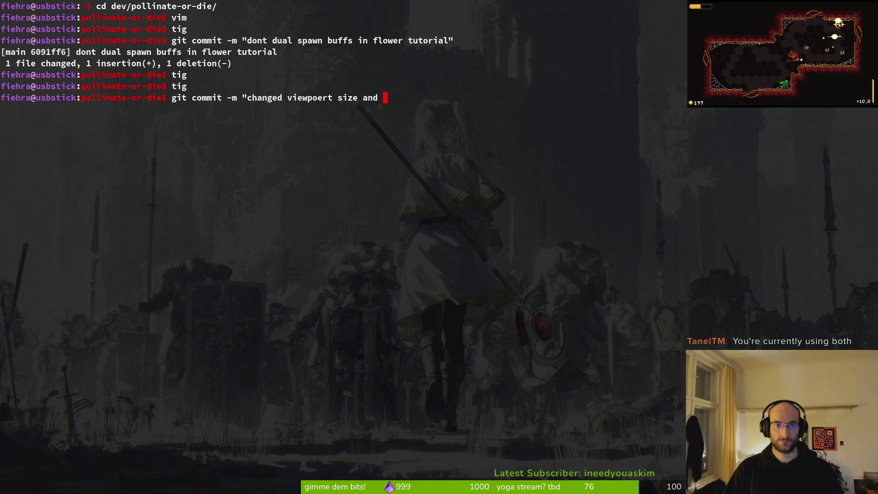
text(screen image)
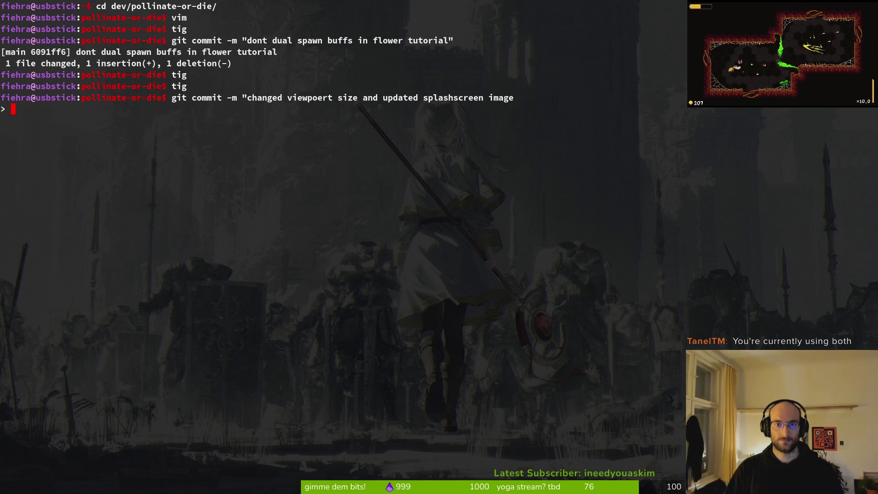
text(")
key(Return)
Step: Confirm the new commit in tig, then launch vim on the project
text(tig)
key(Return)
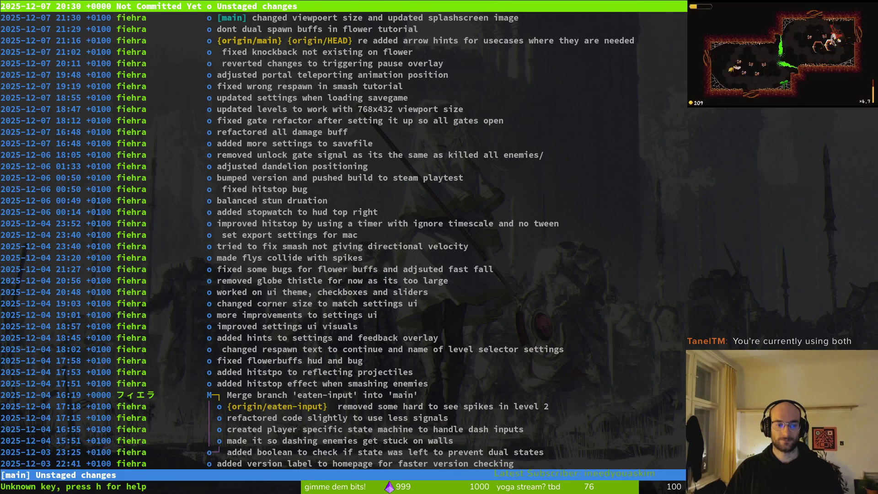
text(qvi)
key(Return)
key(Return)
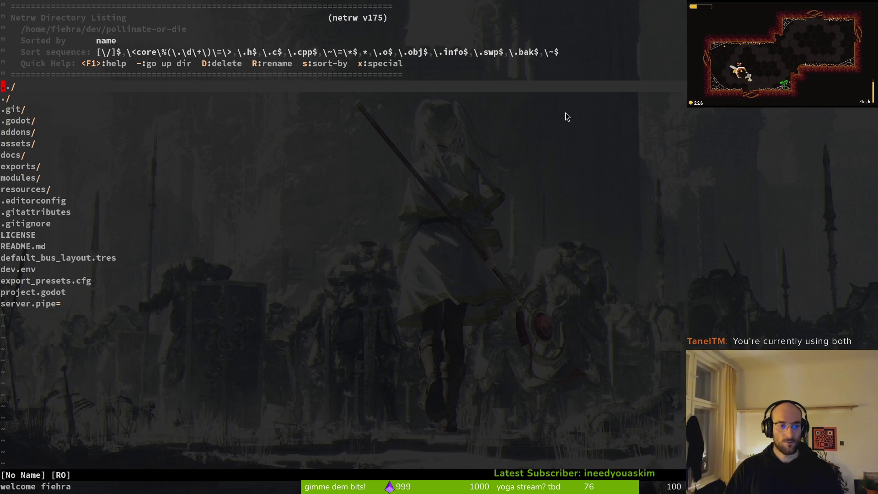
Step: Sort the file listing by size and grep the project for 'resume', previewing the smash.gd match
key(s)
key(s)
key(space)
text(ps)
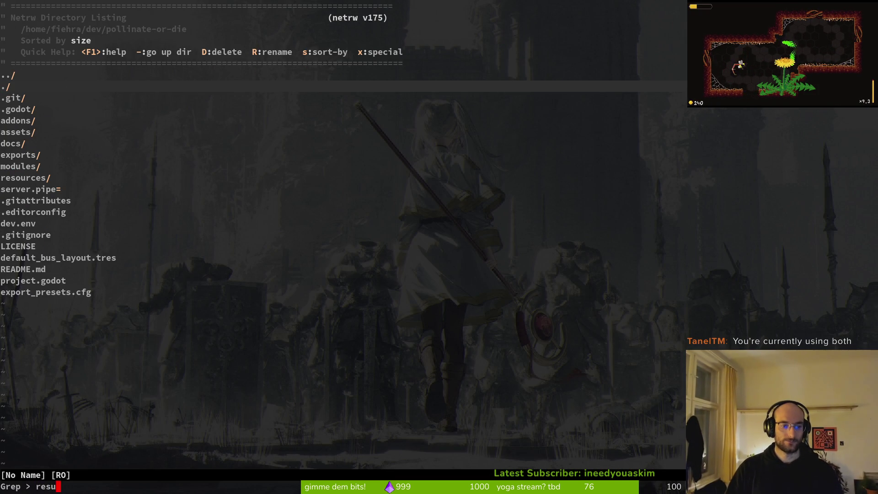
text(ume)
key(Return)
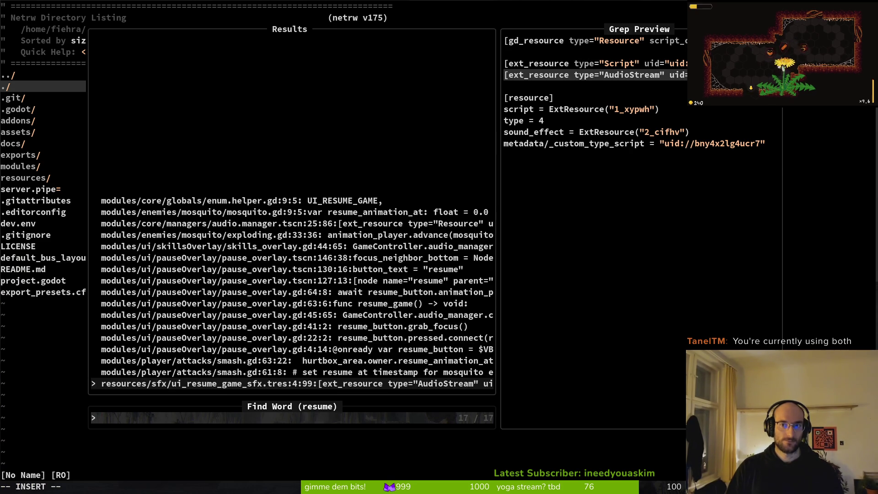
key(Up)
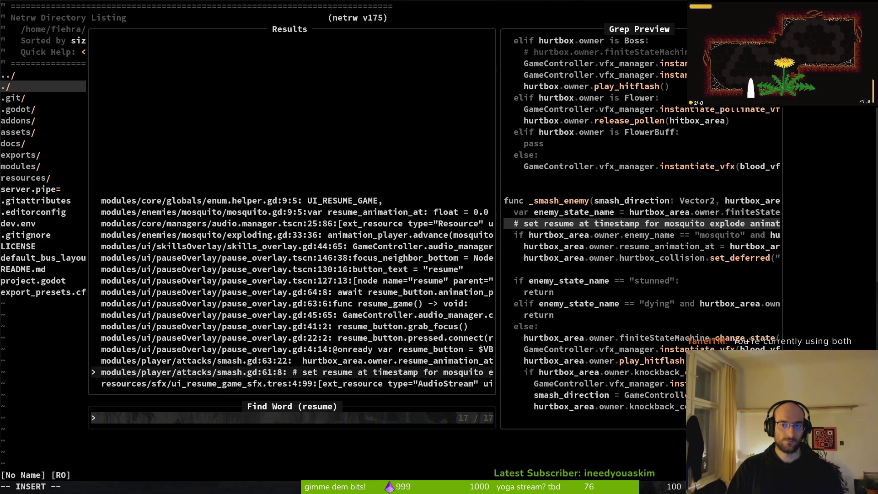
key(Escape)
key(Escape)
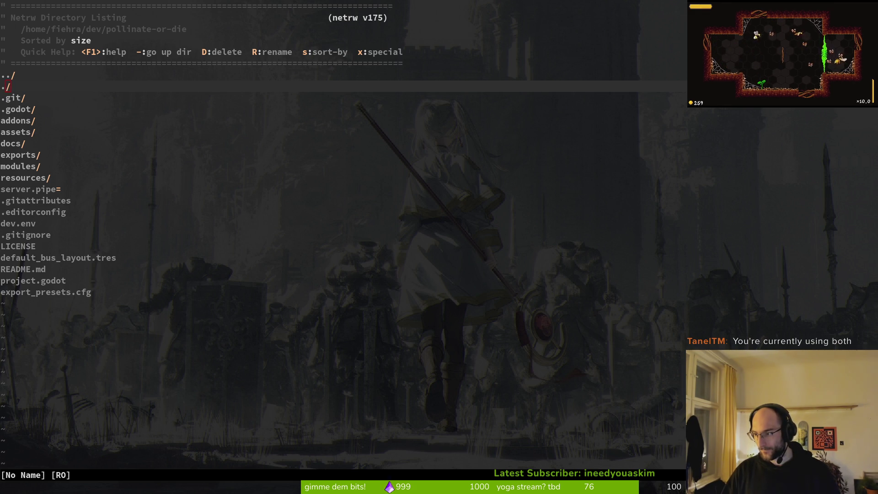
key(alt+Tab)
Step: Close tutorial_6, open pause_overlay.tscn, and inspect the resume button's properties
middle_click(185, 45)
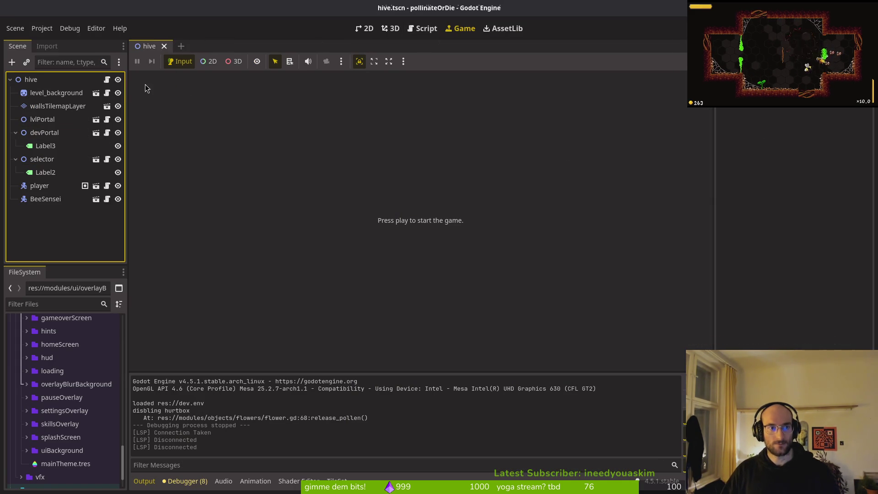
key(shift+alt+o)
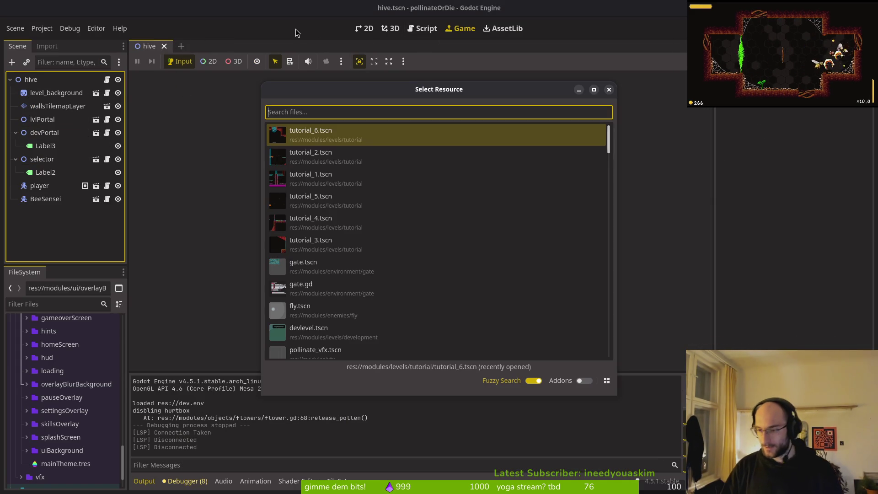
text(pauseovets)
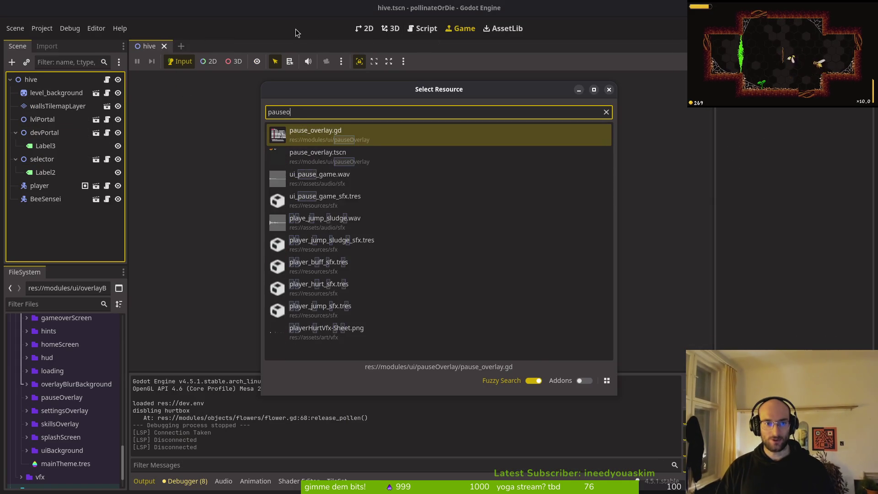
key(Return)
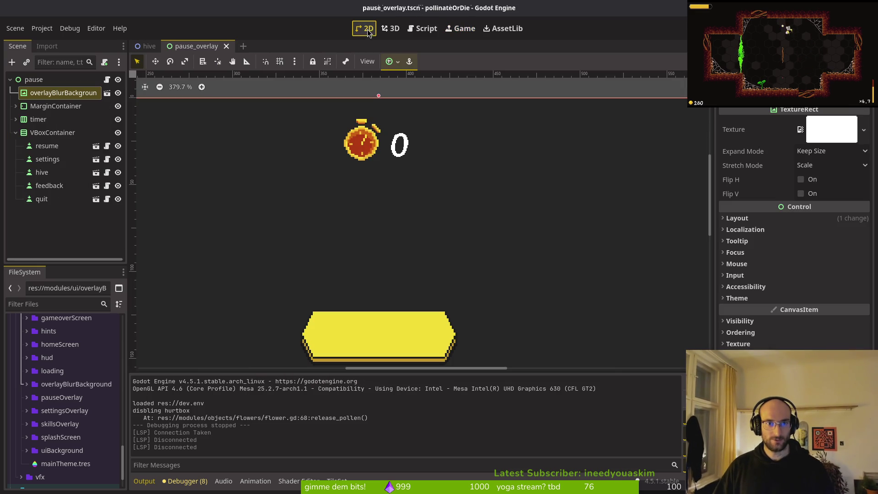
click(48, 146)
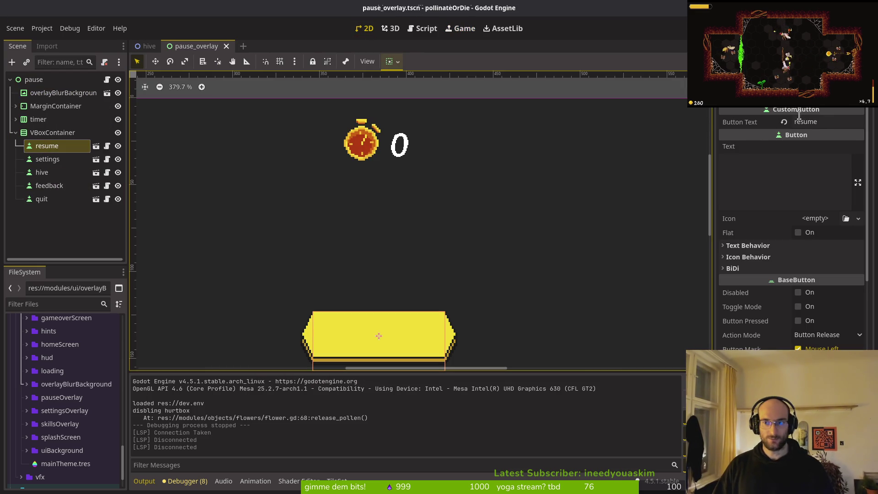
Step: Open gameover.tscn and inspect respawnButton's 'continue' label, then return to pause_overlay
key(shift+alt+o)
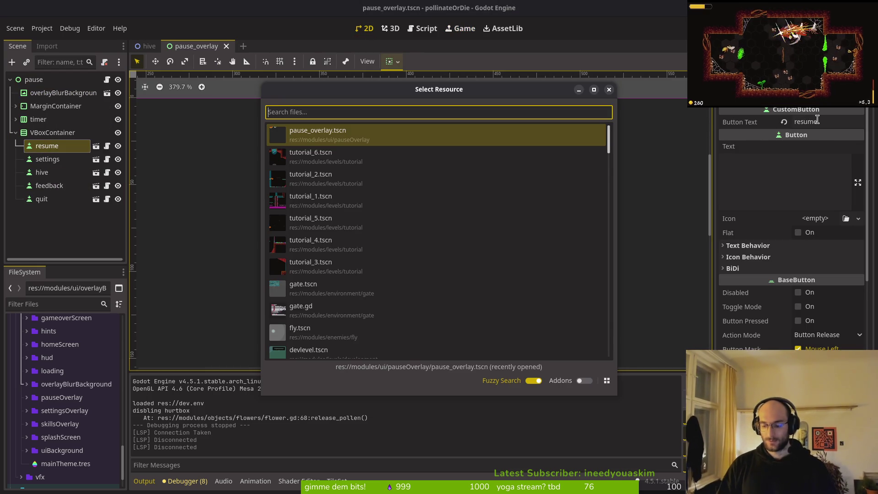
text(gameover)
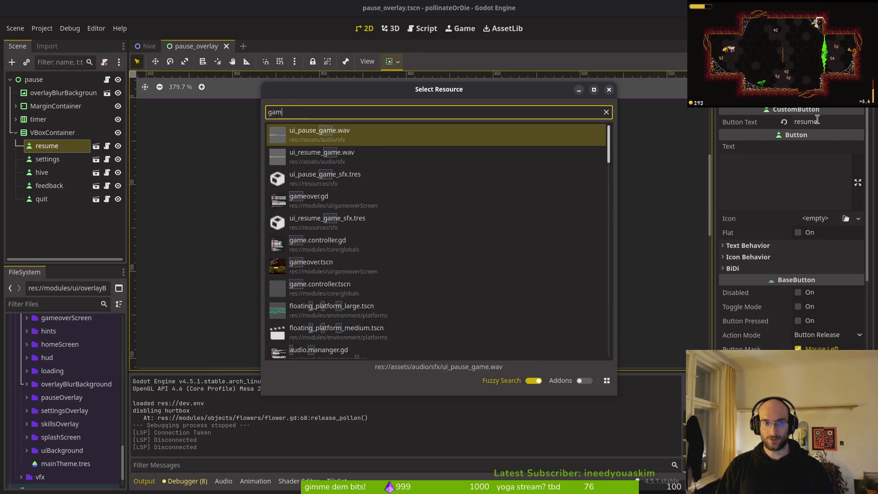
key(Return)
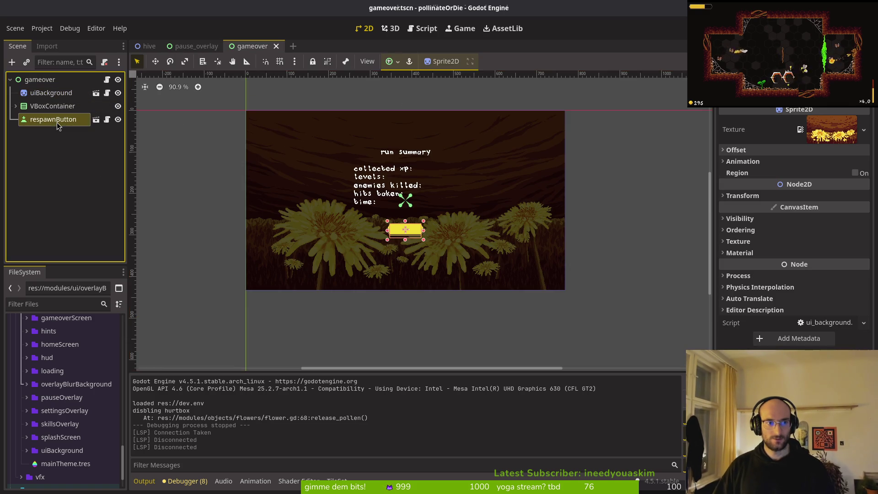
click(53, 119)
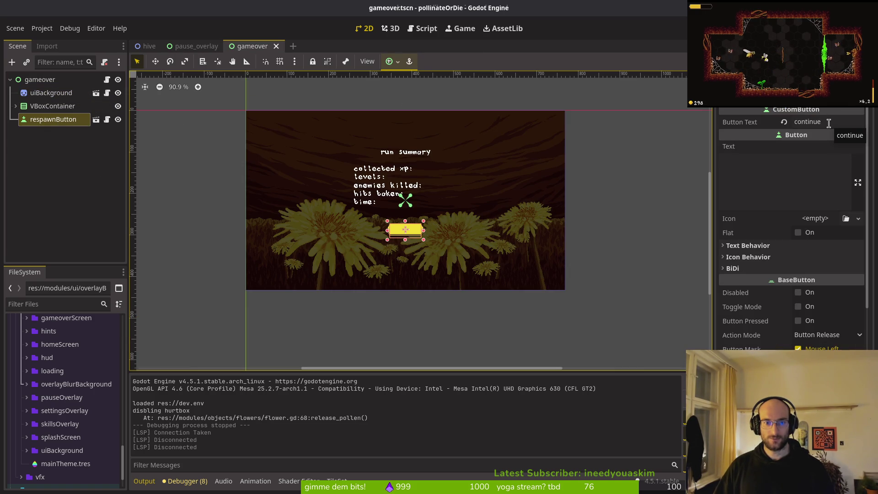
key(ctrl+shift+Tab)
key(ctrl+a)
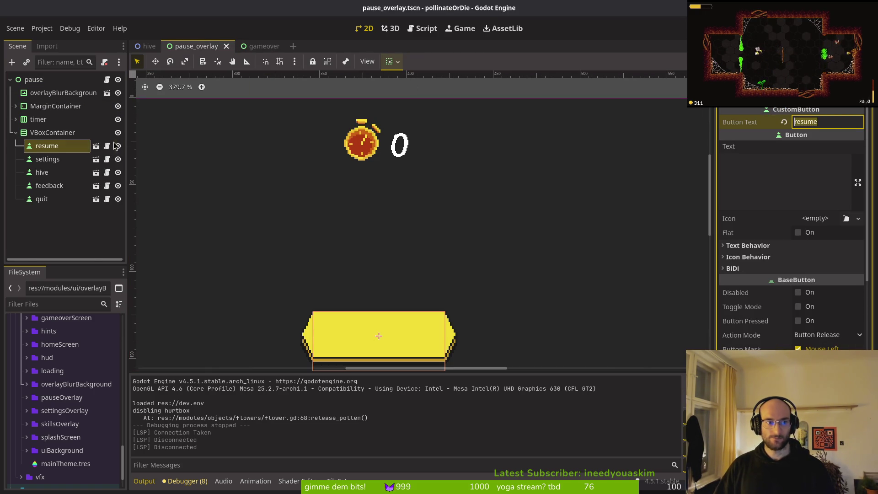
Step: Leave the pause menu button labelled 'resume' and save pause_overlay.tscn
text(contin)
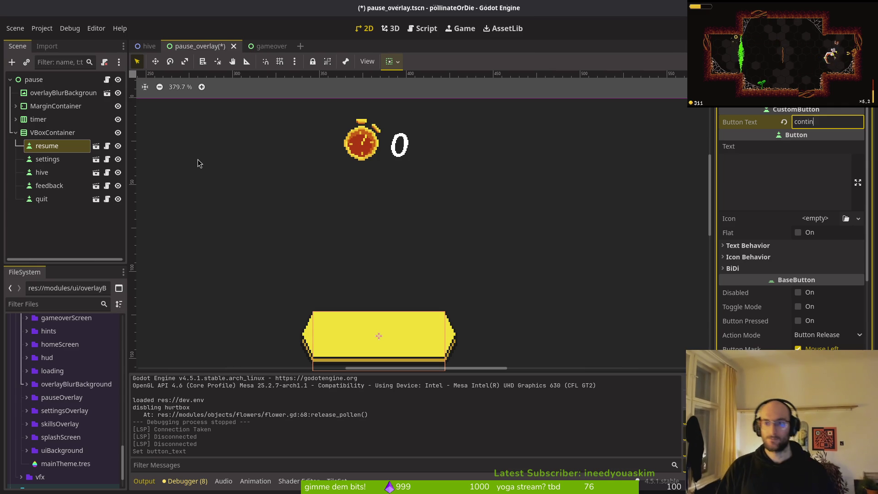
key(BackSpace)
text(resume)
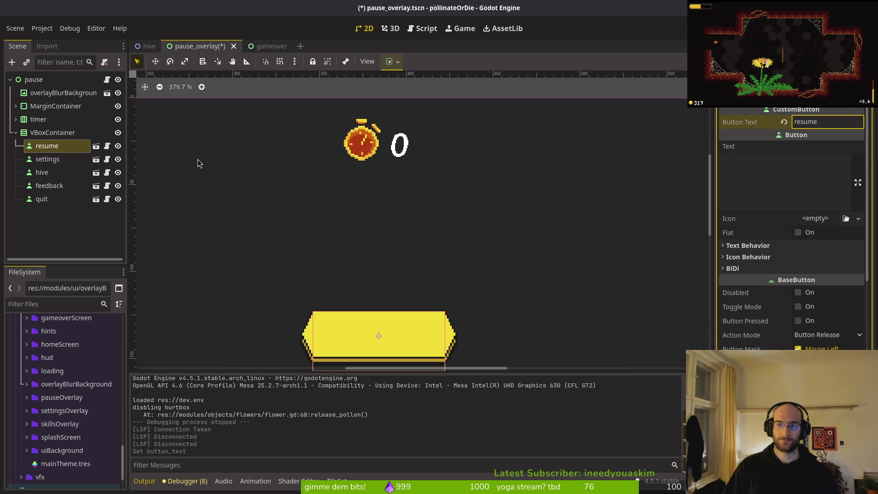
key(ctrl+s)
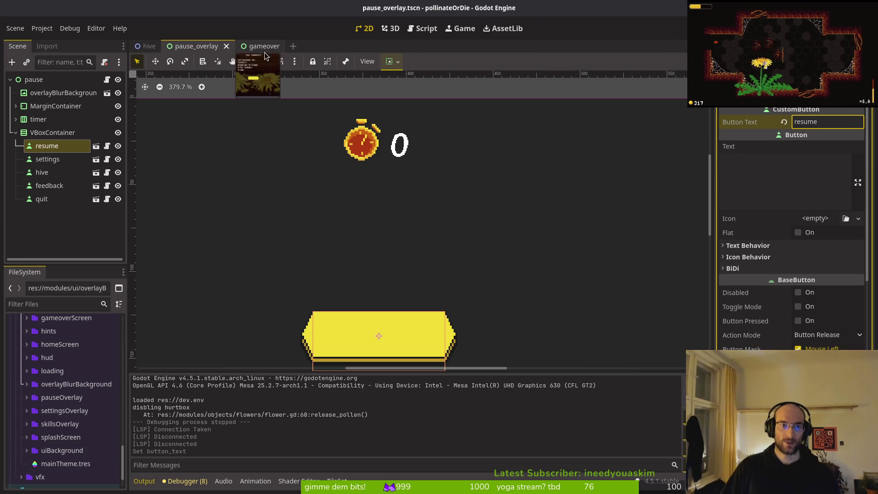
Step: Change respawnButton's Button Text from 'continue' to 'respawn' and save gameover.tscn
click(272, 46)
click(836, 124)
key(ctrl+a)
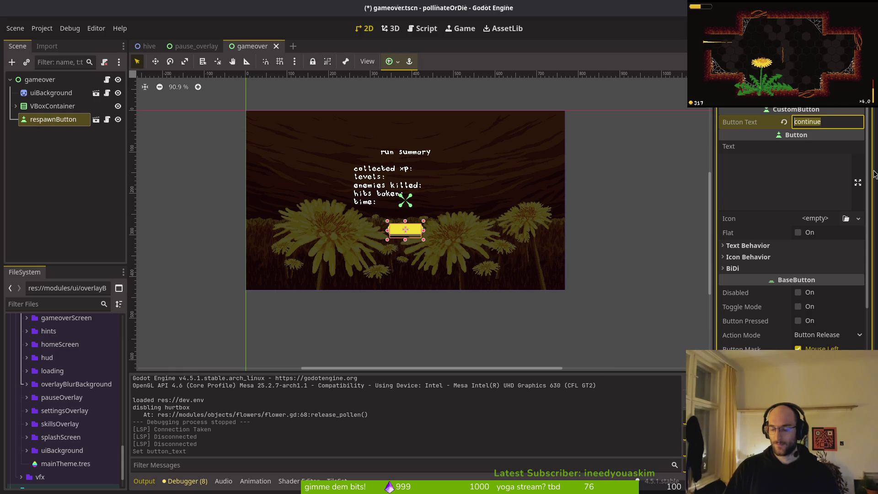
text(respawn)
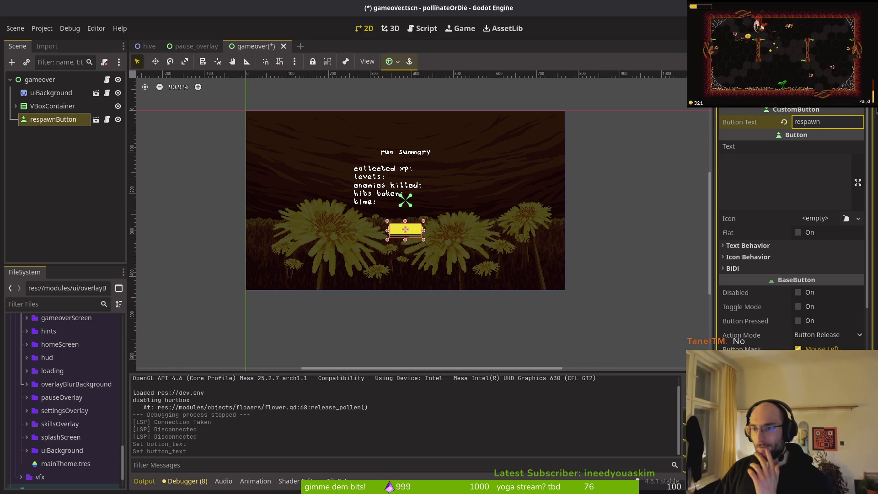
key(Return)
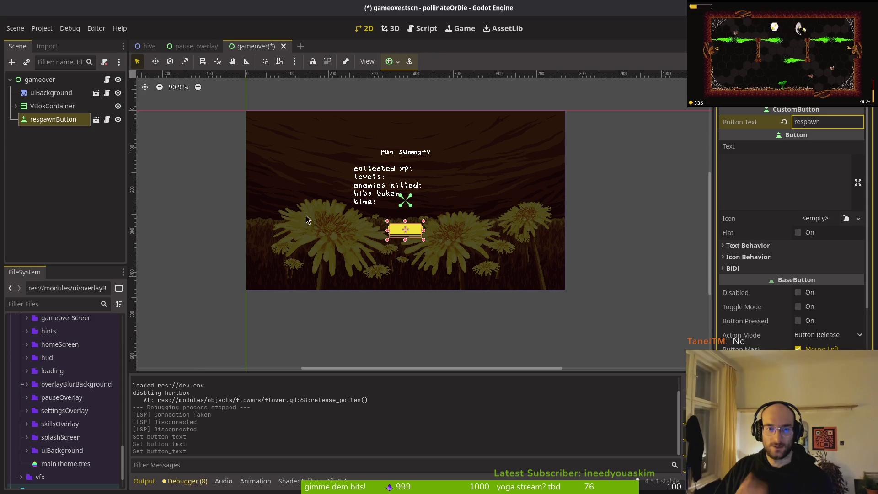
click(282, 218)
click(605, 202)
key(ctrl+s)
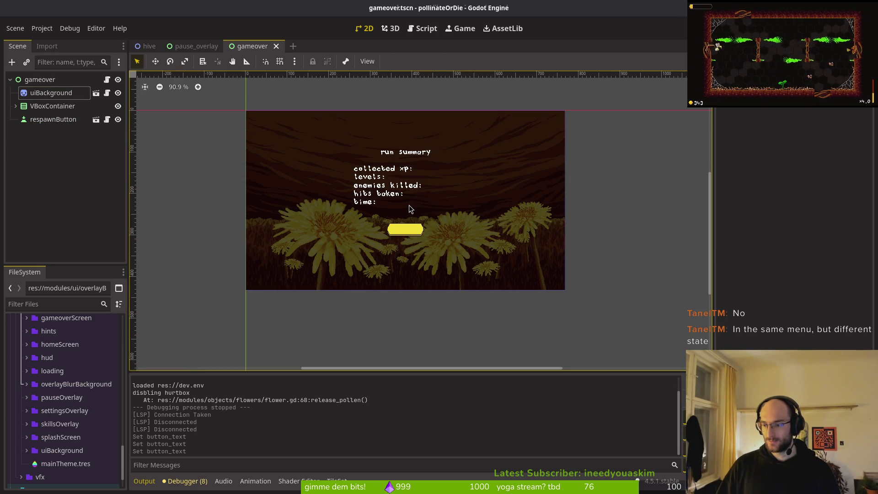
click(193, 46)
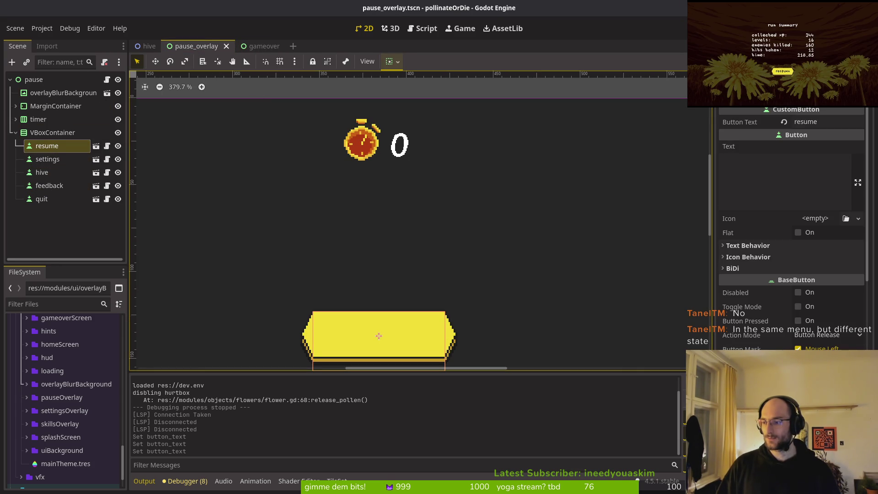
Step: Run the game, open and close the pause menu, then stop the test run
key(F5)
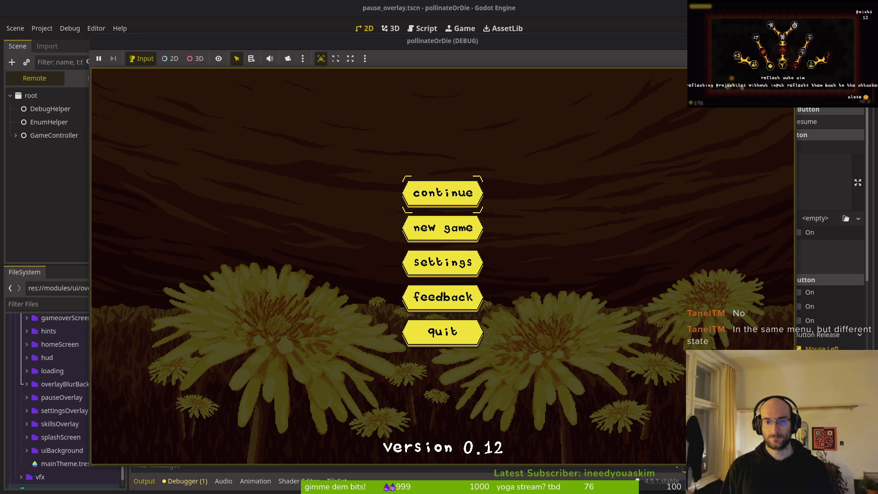
key(Return)
key(Escape)
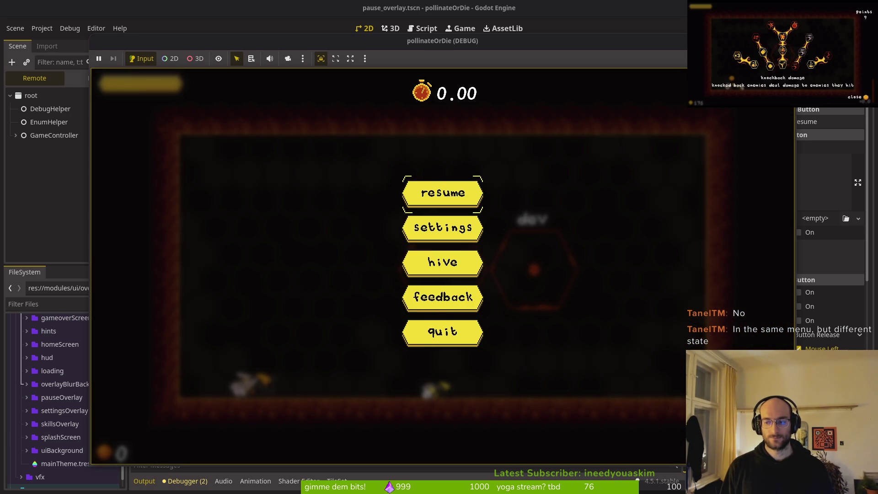
key(Escape)
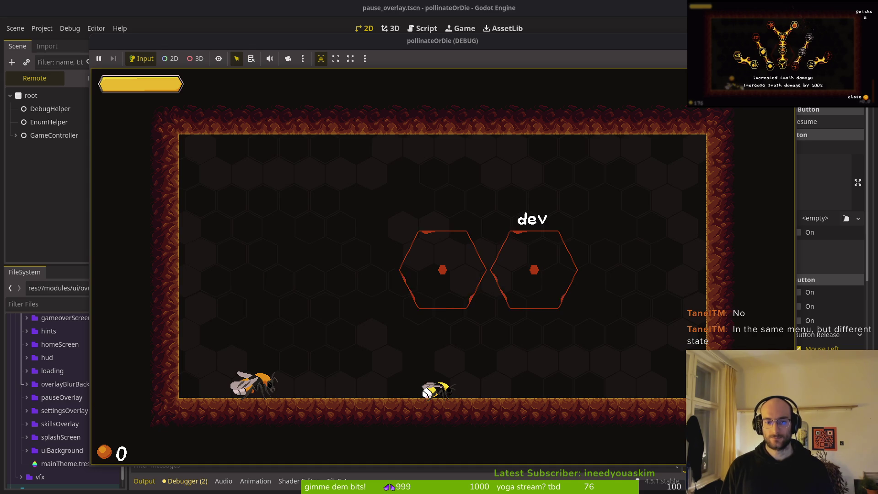
key(Escape)
key(Up)
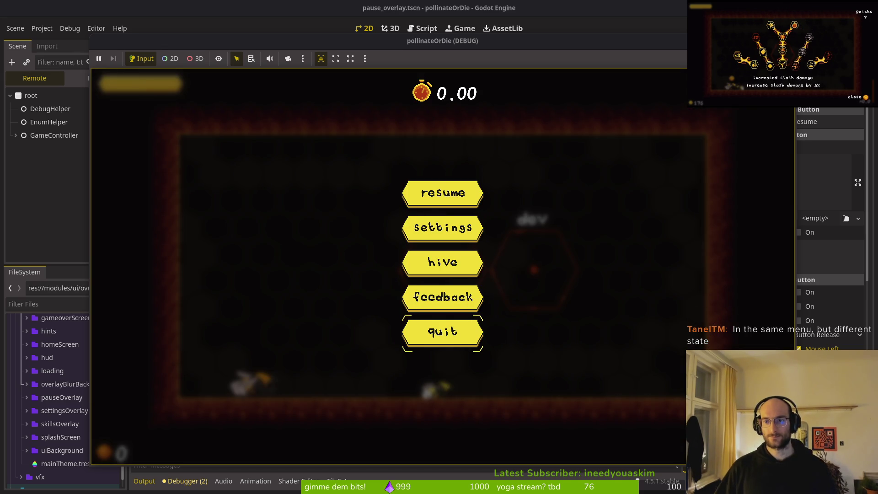
key(Return)
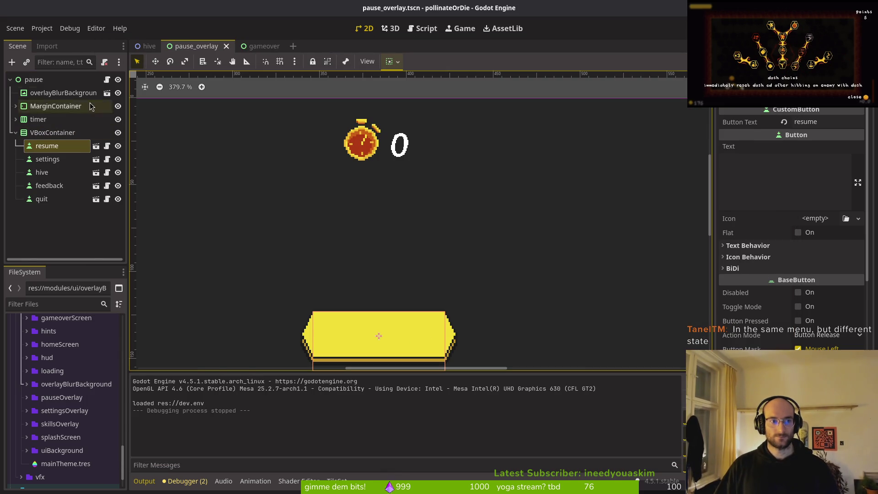
Step: Change the resume button's text to 'continue' and verify it in a test run's pause menu
click(842, 122)
double_click(841, 122)
text(continue)
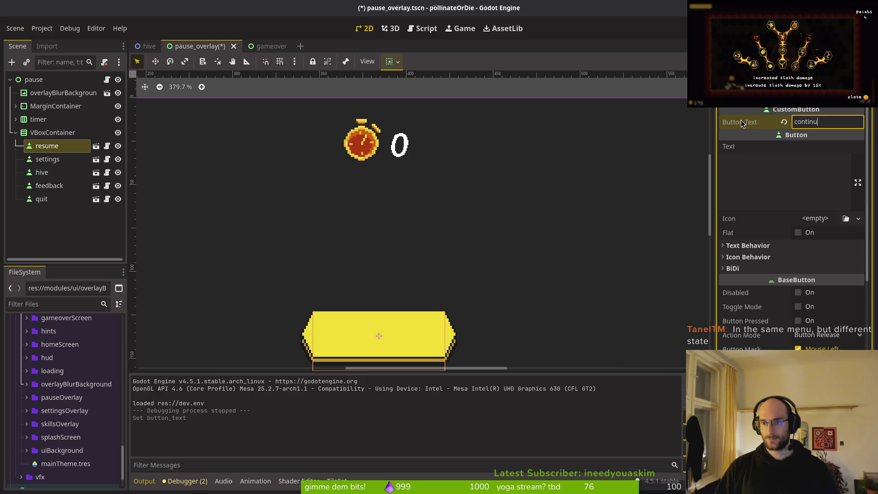
key(F5)
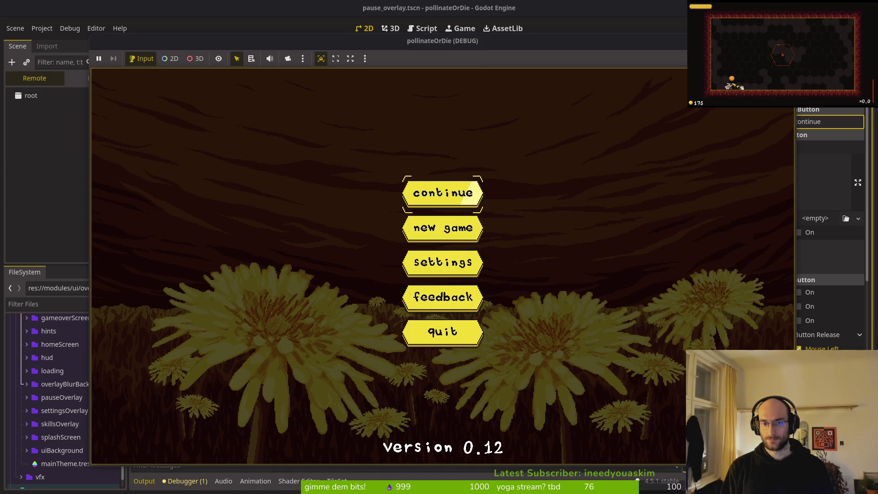
key(Return)
key(Escape)
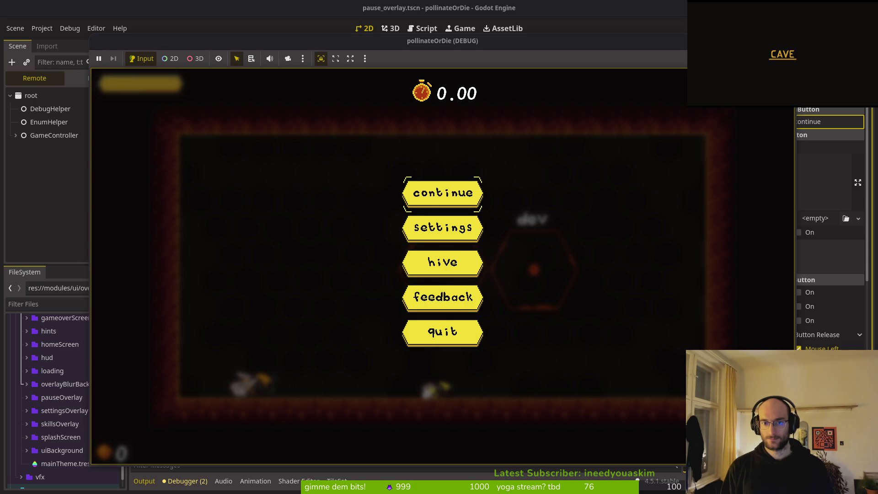
key(F8)
click(830, 121)
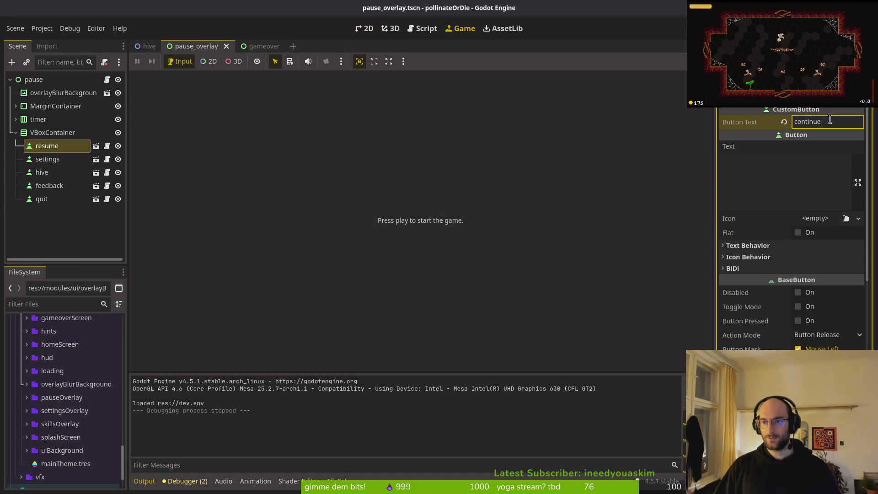
Step: Check respawnButton in gameover.tscn, then return to pause_overlay
click(253, 46)
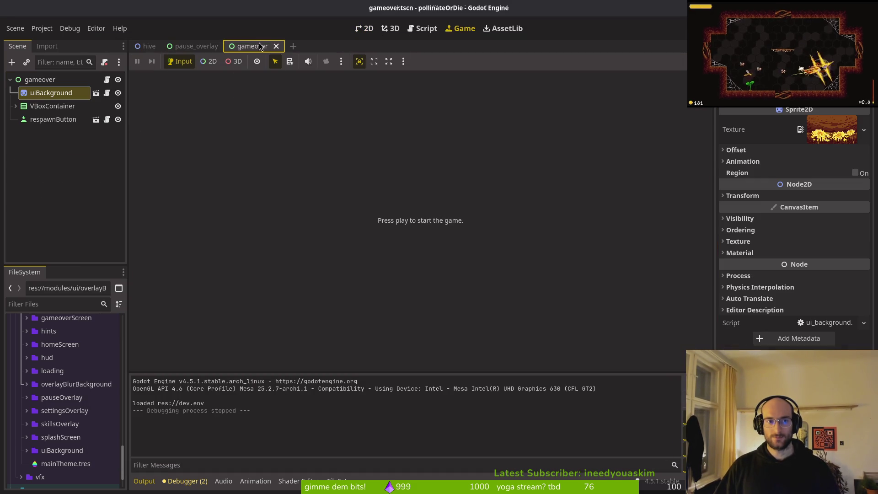
click(53, 118)
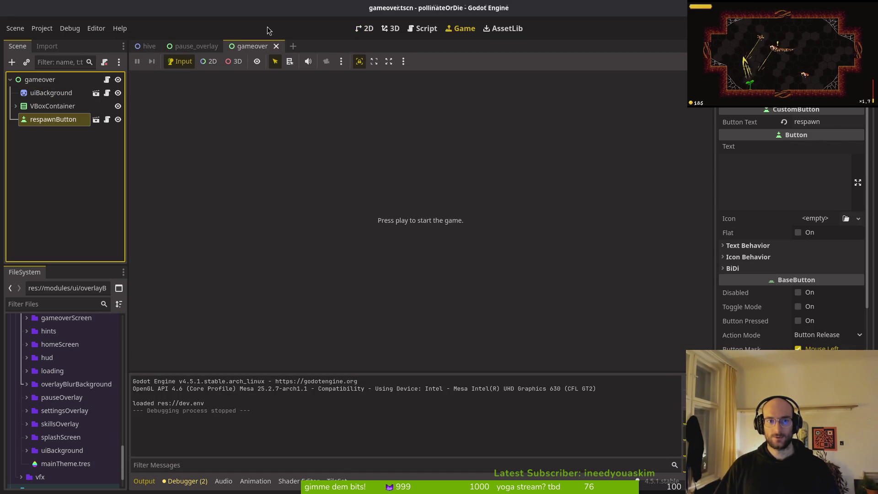
click(190, 47)
Step: Open home.tscn, set the continue button's text to 'load game', and run the game
key(ctrl+shift+o)
text(home)
key(Return)
click(49, 119)
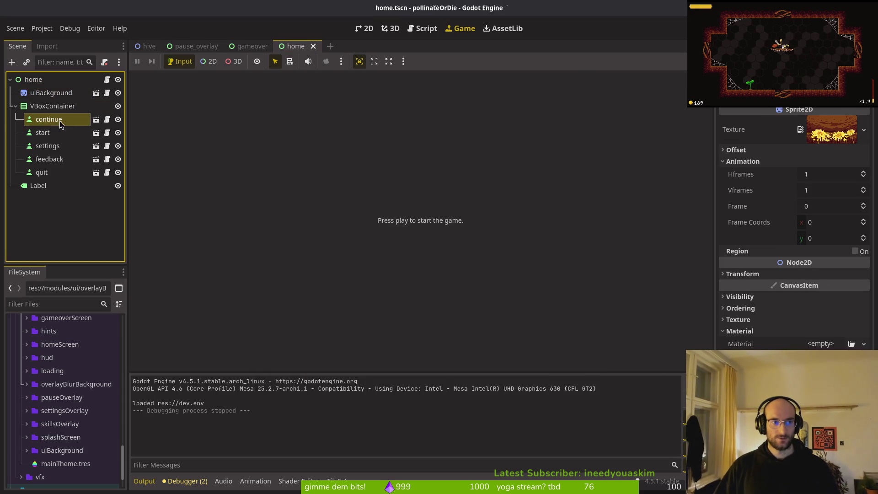
click(723, 119)
text(load game)
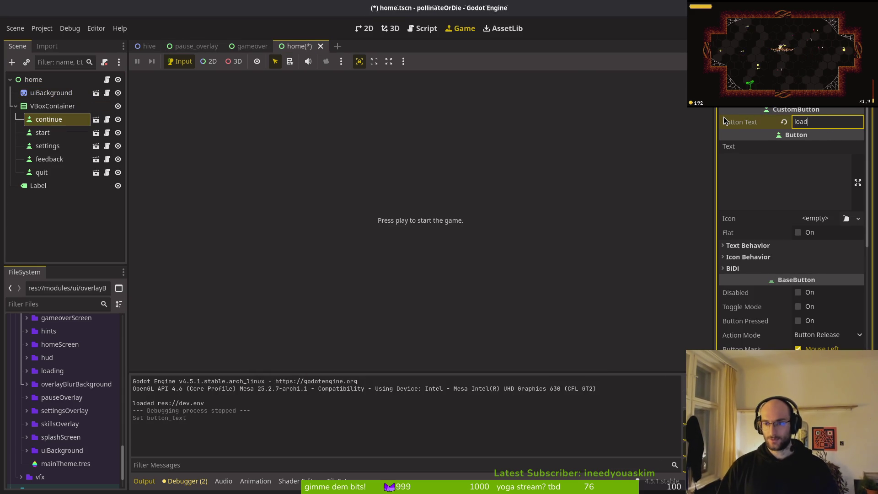
key(Return)
key(F5)
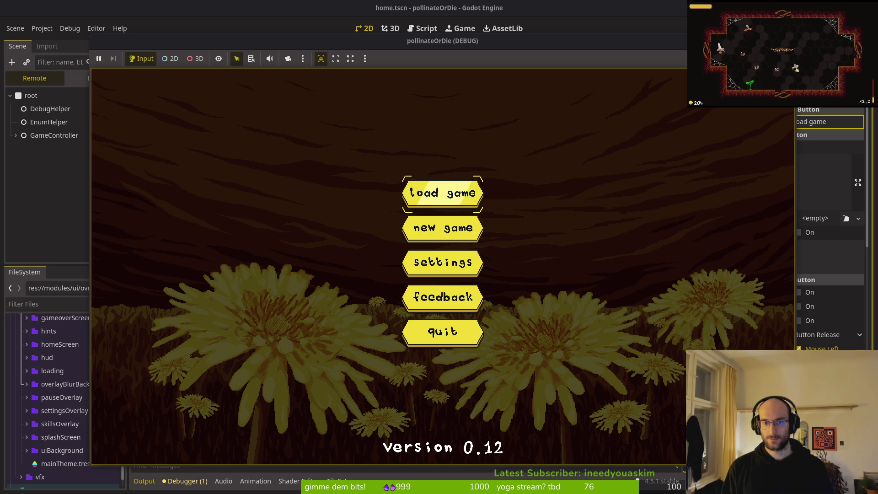
Step: Browse the main menu entries and choose 'load game' to enter the level
key(Down)
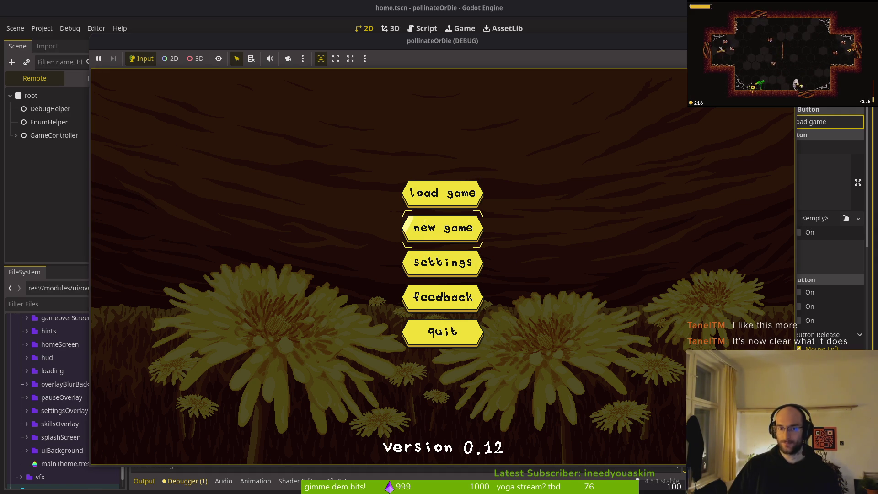
key(Up)
key(Down)
key(Down)
key(Down)
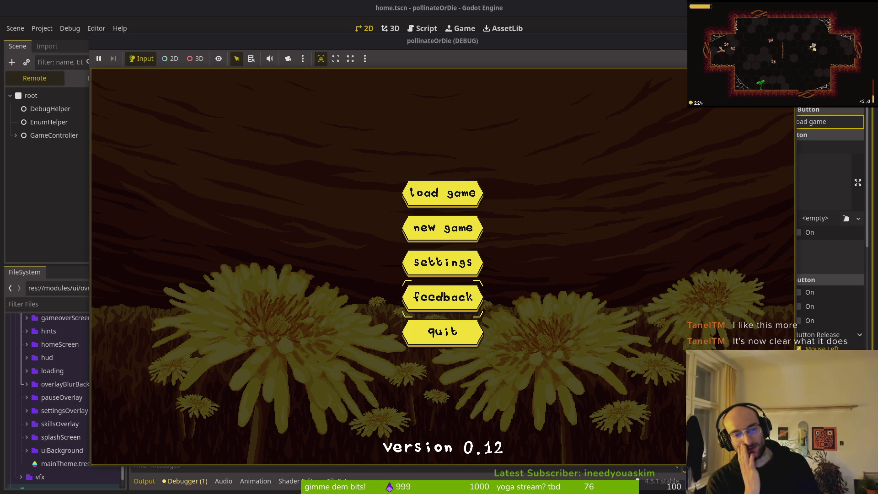
key(Down)
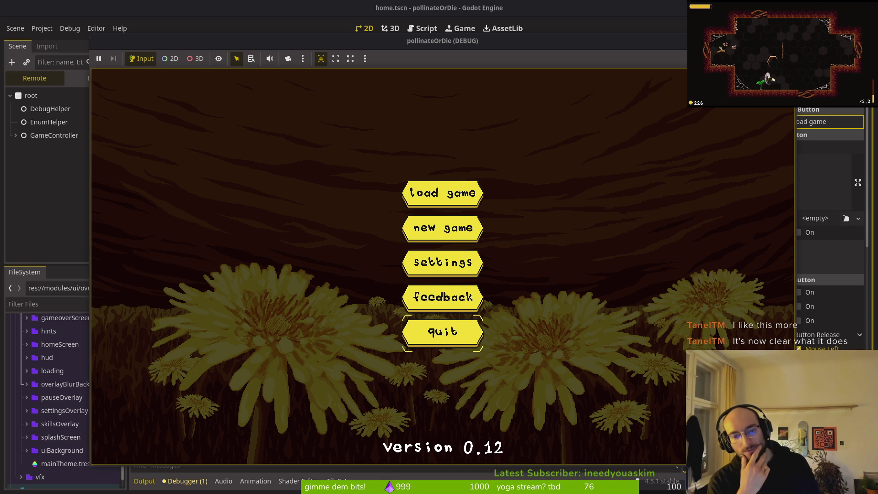
key(Up)
key(Up)
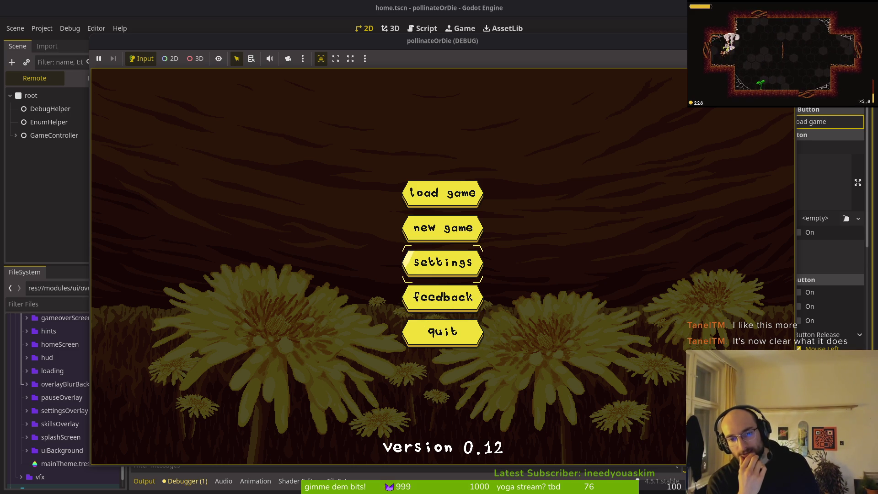
key(Up)
key(Up)
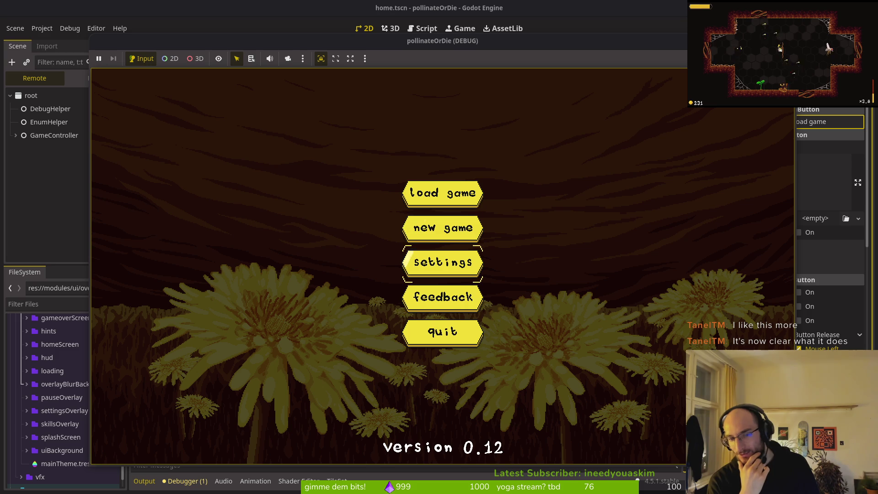
key(Down)
key(Down)
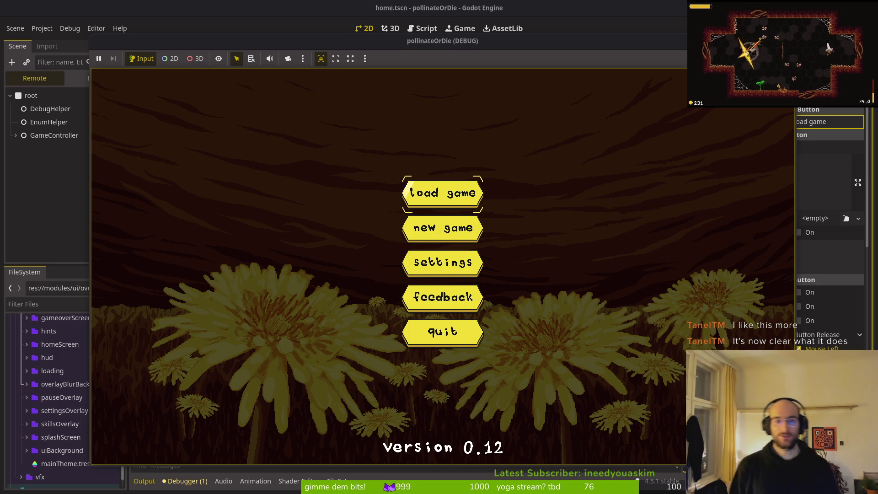
key(Down)
key(Up)
key(Up)
key(Up)
key(Return)
Step: Pause and unpause, then fly the bee up through the cave room attacking moths
key(Escape)
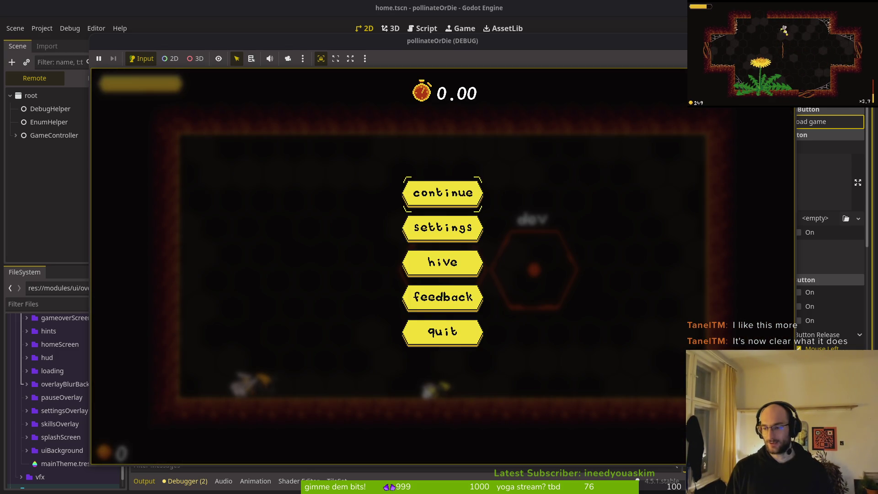
key(Escape)
key(Up)
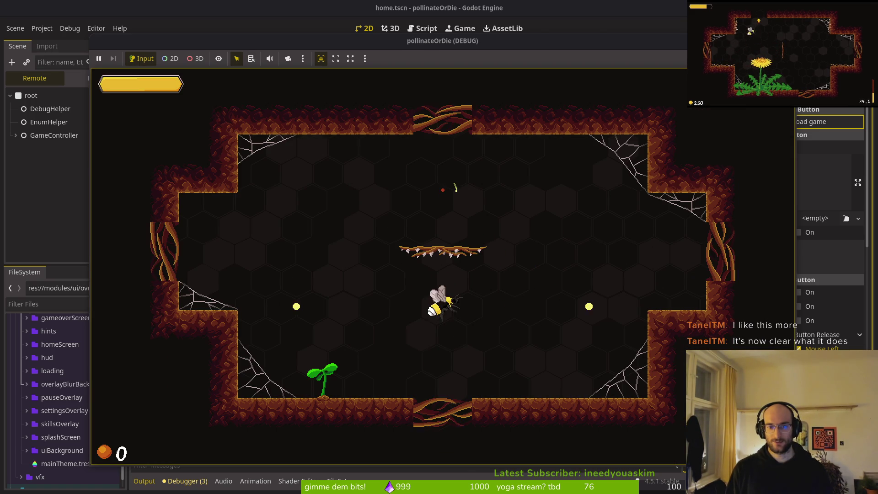
key(Up)
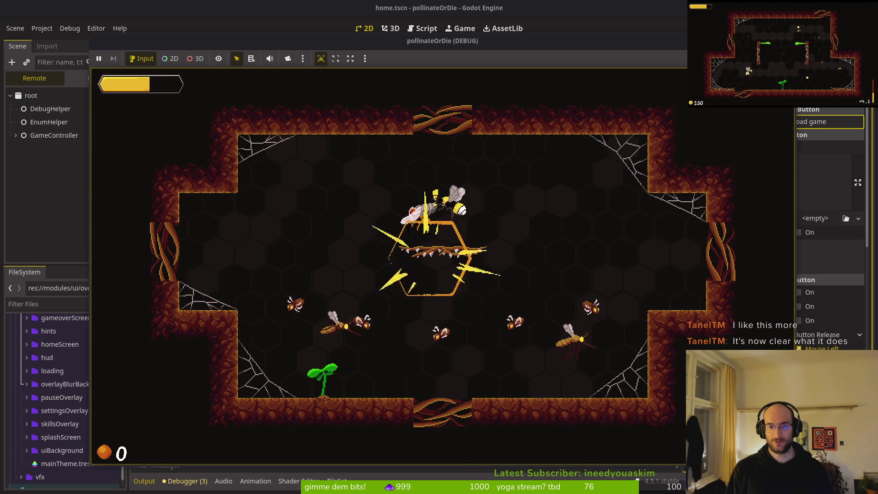
key(Up)
key(Up)
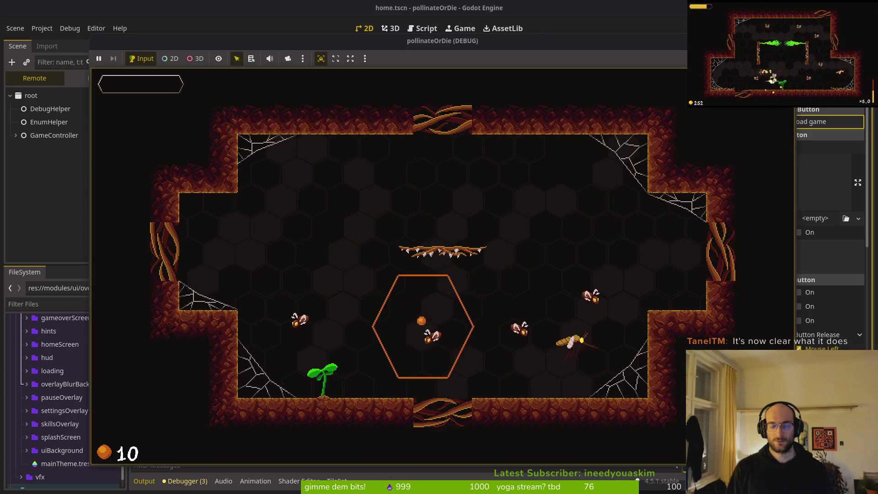
Step: Change the gameover scene's respawnButton text to the typed 'conti' label and save the scene
key(F8)
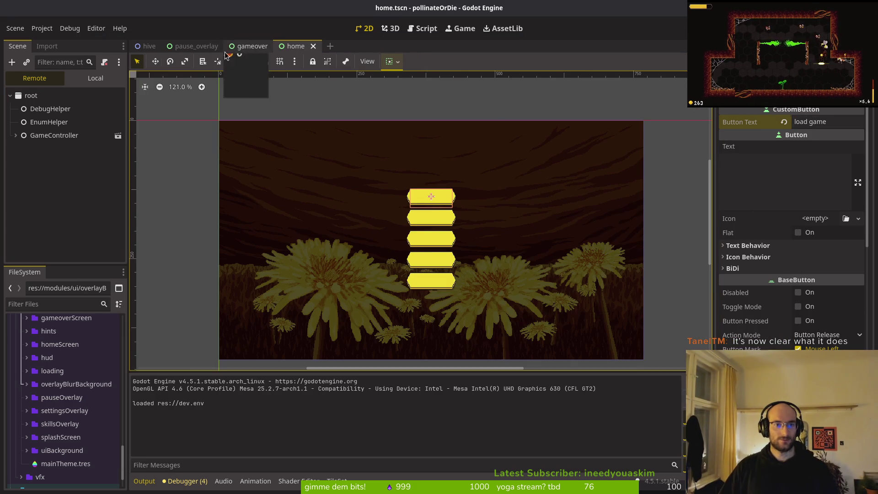
click(247, 46)
click(96, 78)
click(54, 137)
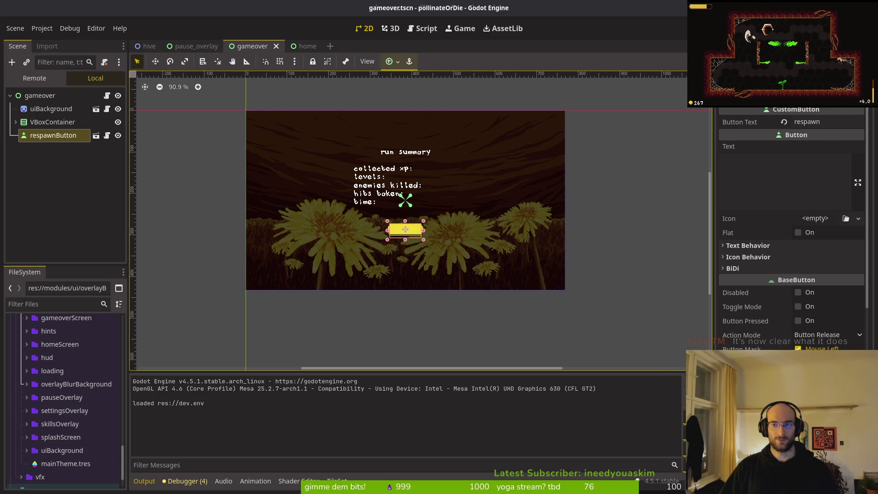
double_click(823, 122)
text(conti)
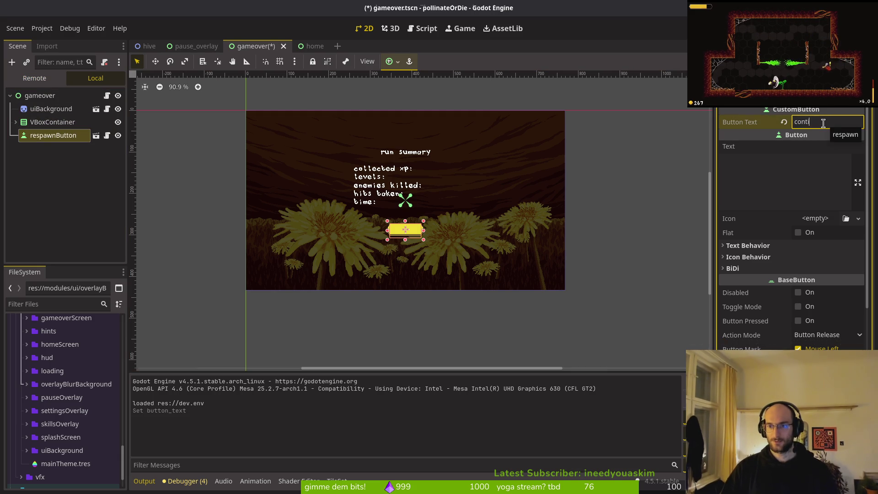
click(632, 253)
key(ctrl+s)
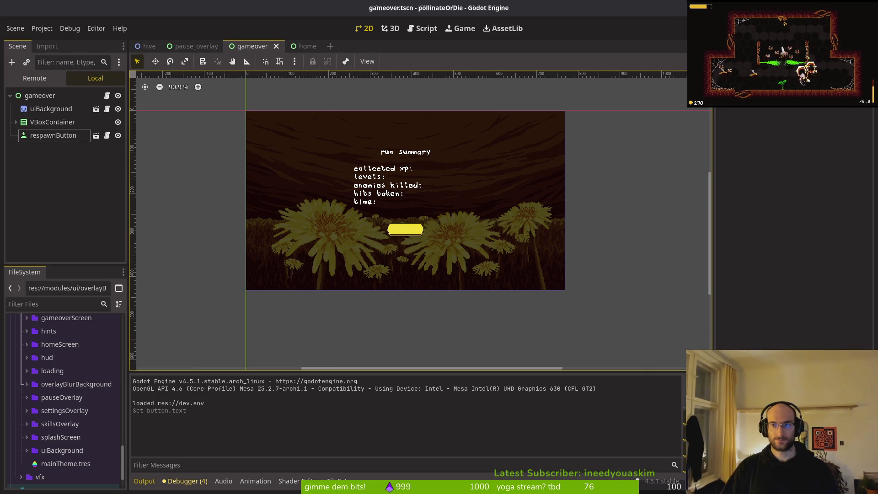
Step: Run the game briefly to check the new button label, then stop it
key(F5)
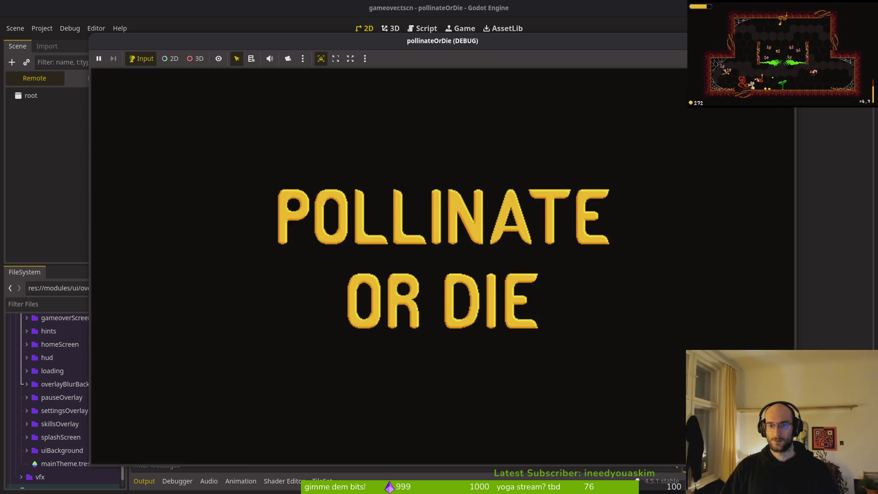
key(F8)
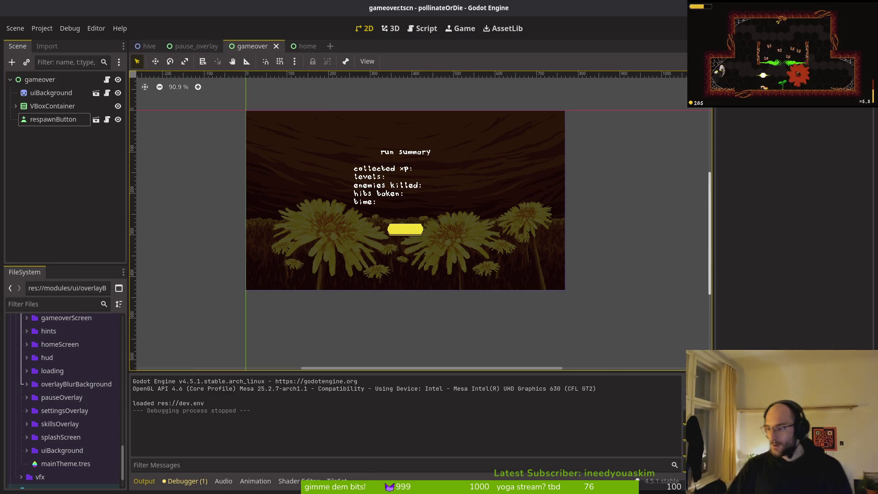
key(alt+Tab)
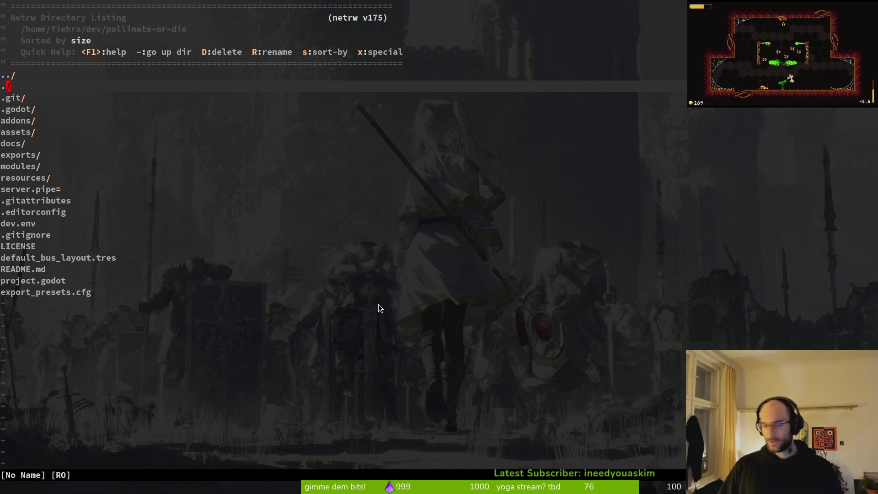
key(G)
key(f)
key(period)
text(:wq)
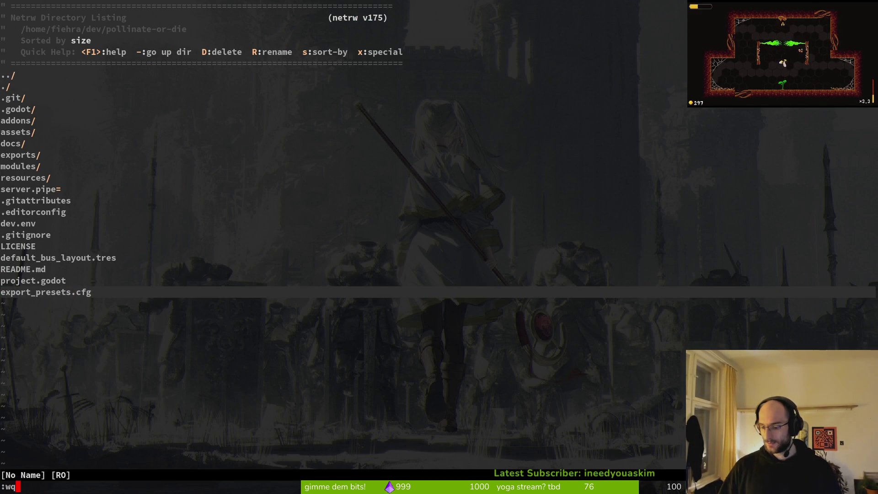
key(alt+Tab)
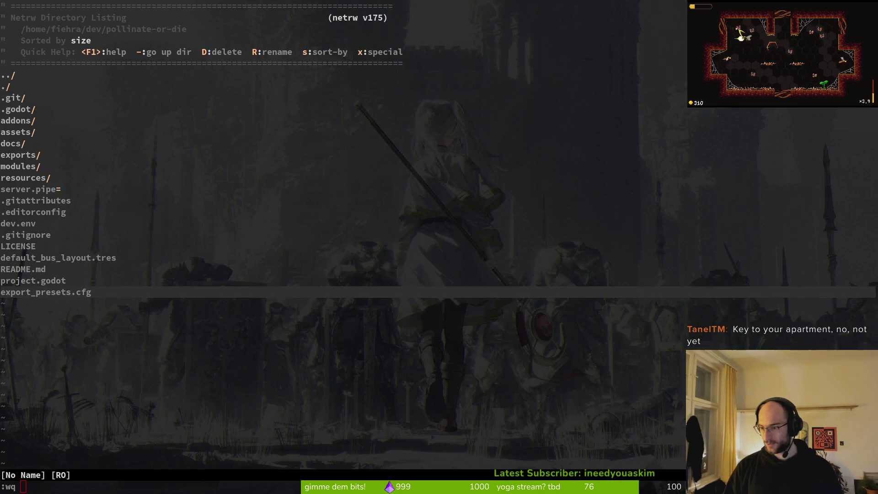
key(super+d)
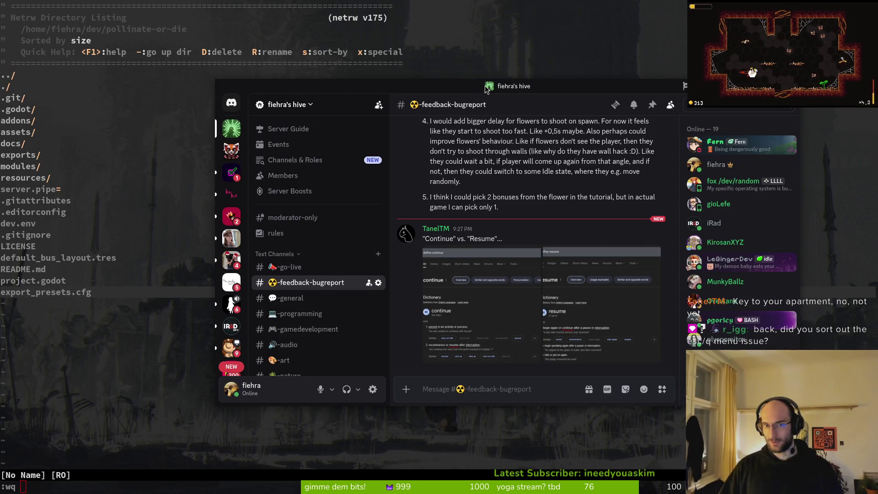
key(super+d)
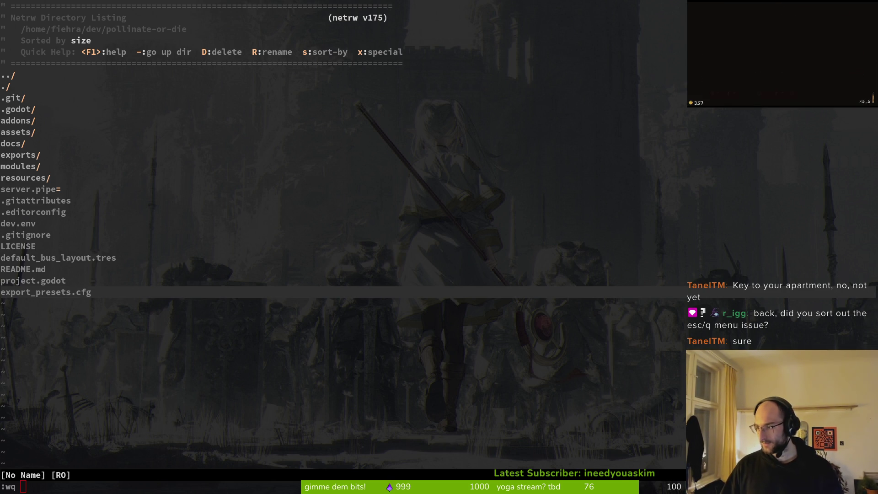
key(ctrl+s)
Step: Quit Vim with :q and launch tig to review the uncommitted changes
text(:)
key(BackSpace)
key(BackSpace)
key(BackSpace)
key(Return)
text(:q)
key(Return)
text(tig)
key(Return)
Step: Stage home.tscn and pause_overlay.tscn, discard the vfx.manager.gd changes, and exit tig
key(s)
key(Down)
key(Down)
key(Down)
key(Down)
key(Down)
key(Return)
key(Down)
key(u)
key(q)
key(Return)
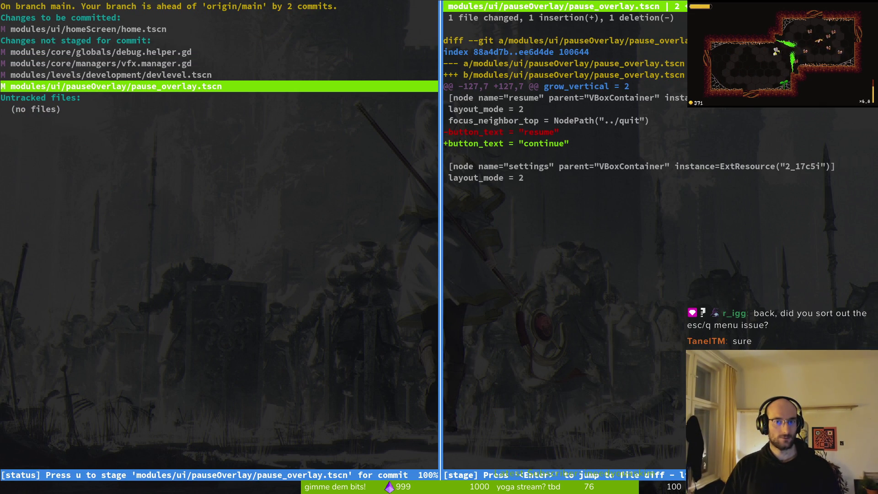
key(u)
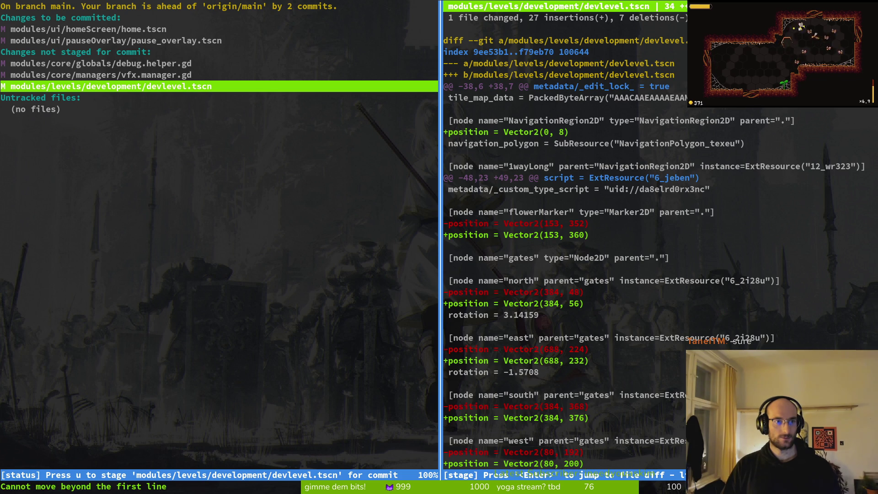
key(Up)
key(exclam)
text(yqgit commit -)
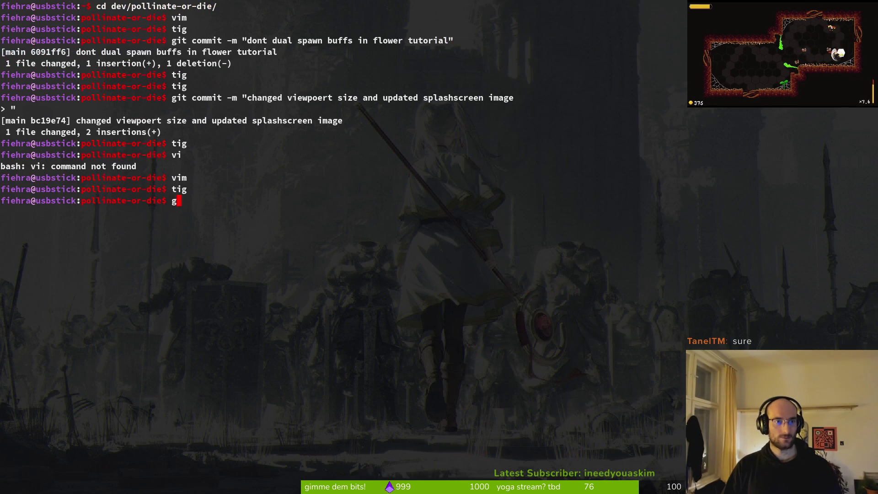
text(m ")
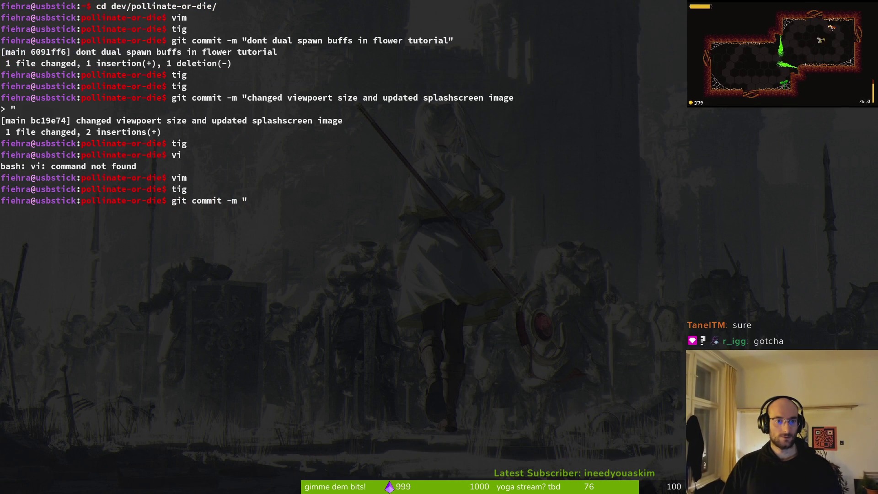
text(consiste)
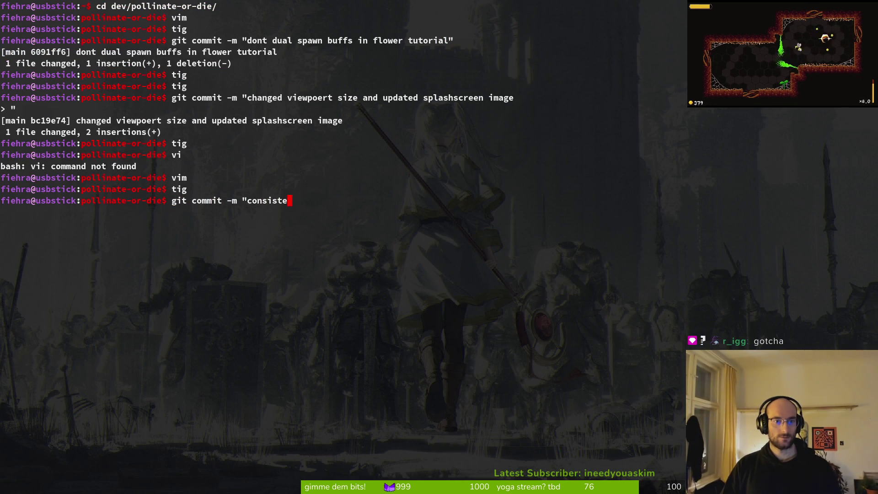
text(nt naming for c)
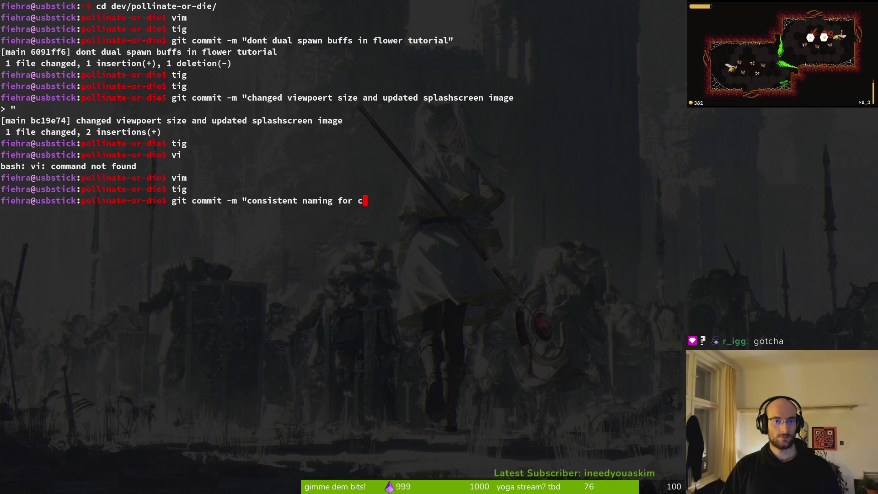
text(ontinue")
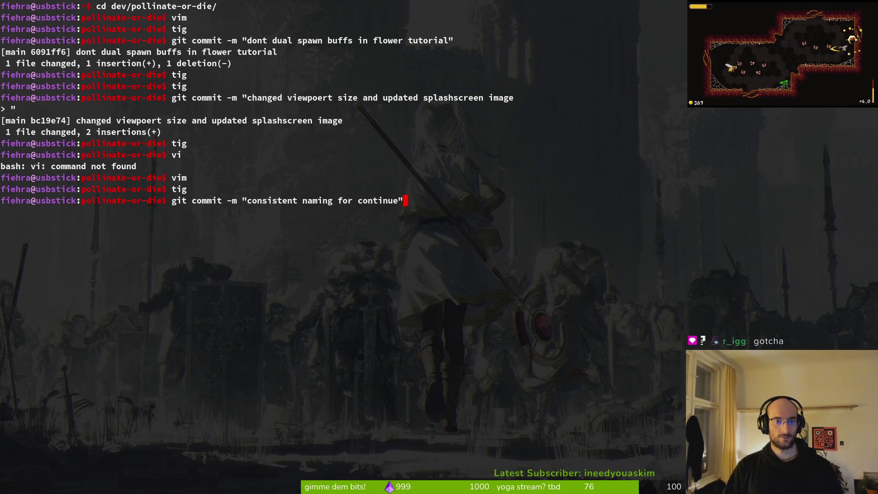
Step: Run the 'consistent naming for continue' commit, then git push it to GitLab
key(Return)
text(git push)
key(Return)
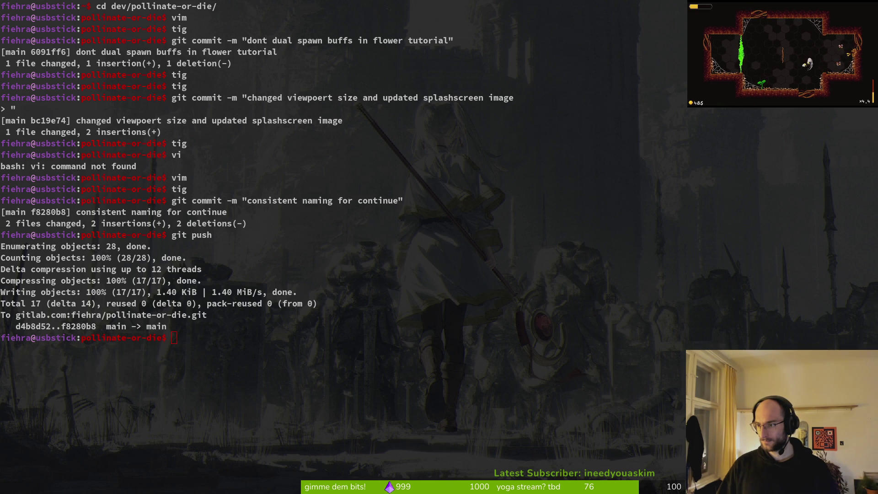
Step: Clear the terminal output with clear, then return to the Godot editor
text(clear)
key(Return)
key(alt+Tab)
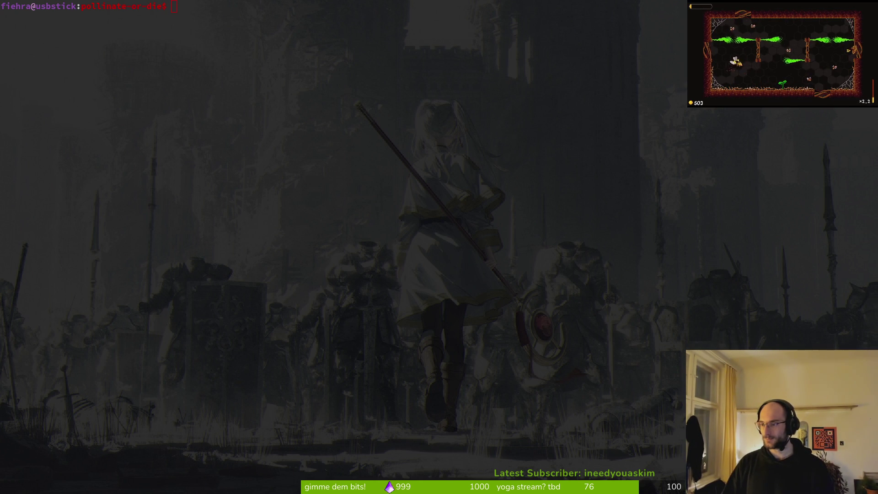
key(alt+Tab)
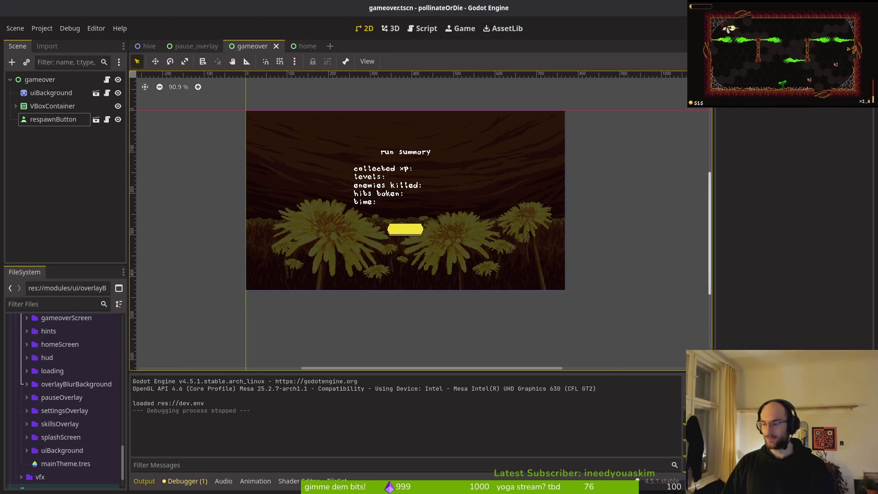
Step: Scroll down through pollinate or die's open GitLab issues, then back toward the top
key(alt+Tab)
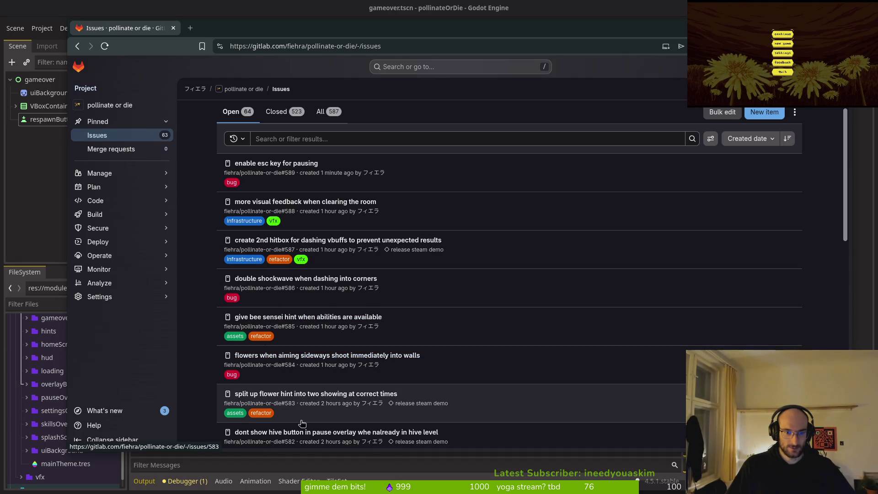
scroll(206, 412, down, 2)
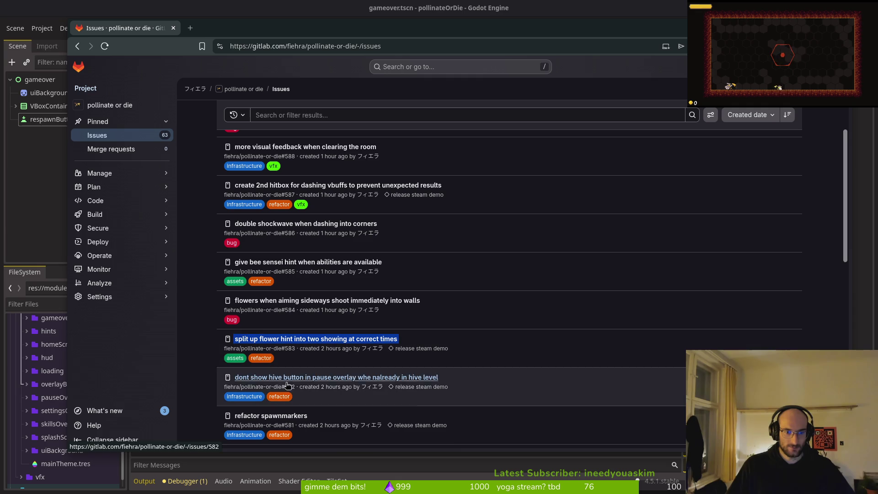
scroll(250, 424, down, 2)
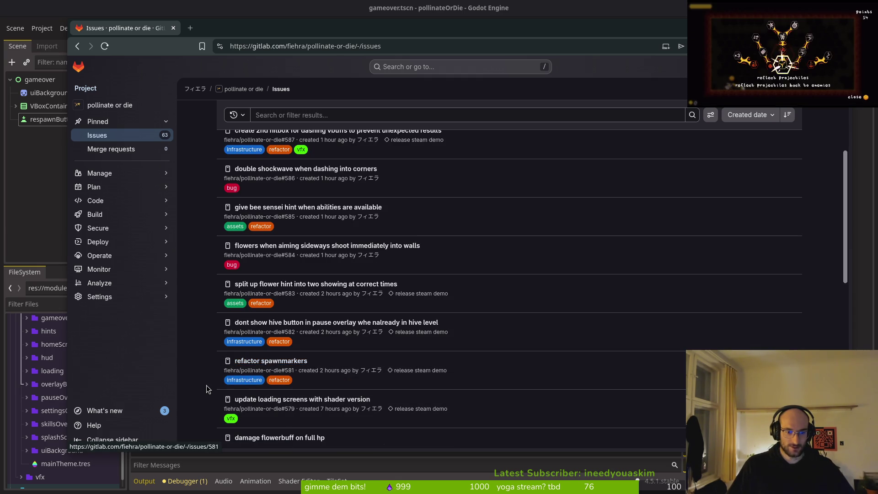
scroll(212, 386, down, 2)
scroll(212, 388, down, 2)
scroll(212, 387, down, 4)
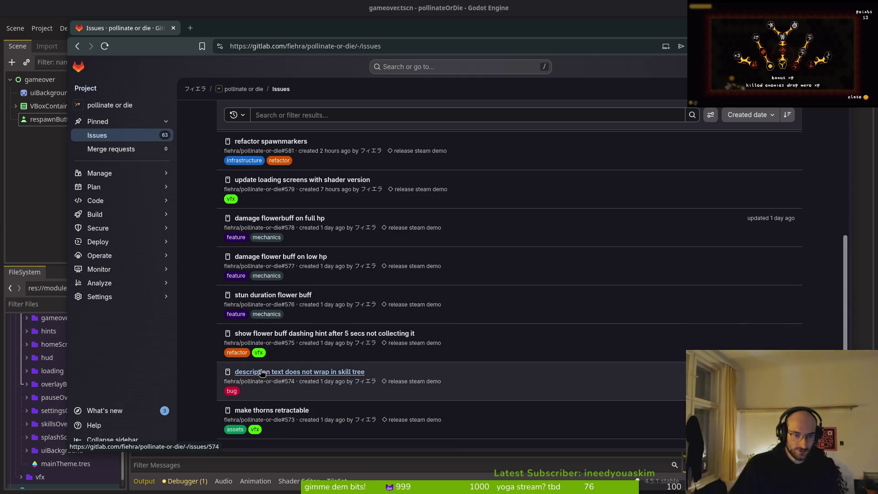
scroll(203, 398, down, 2)
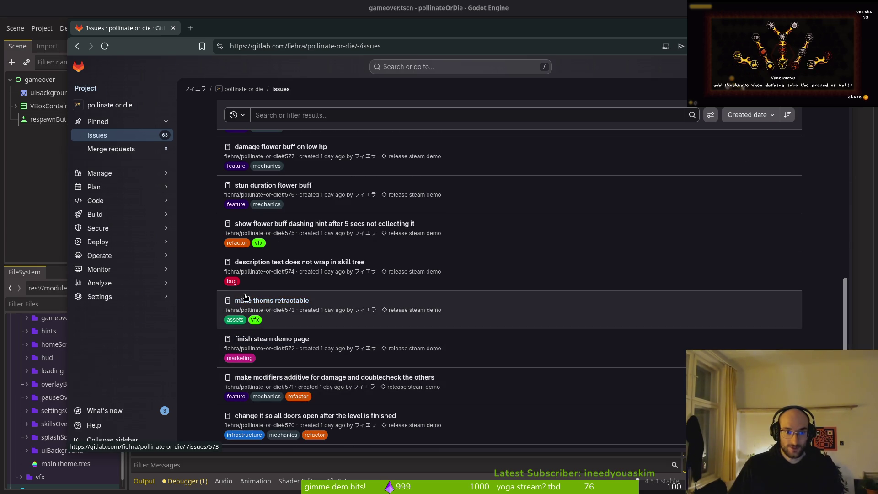
scroll(282, 251, up, 5)
scroll(284, 251, up, 3)
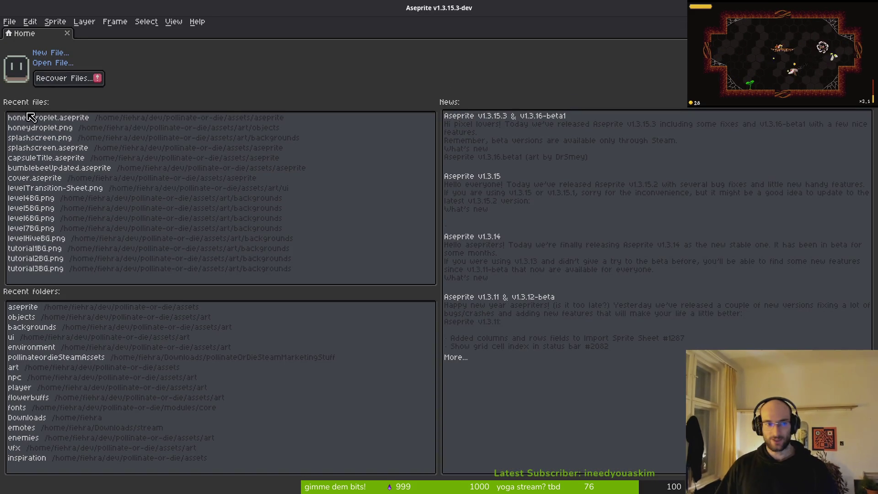
Step: Browse from the objects folder up to assets/aseprite and open thorns.aseprite
click(54, 63)
click(96, 55)
click(105, 112)
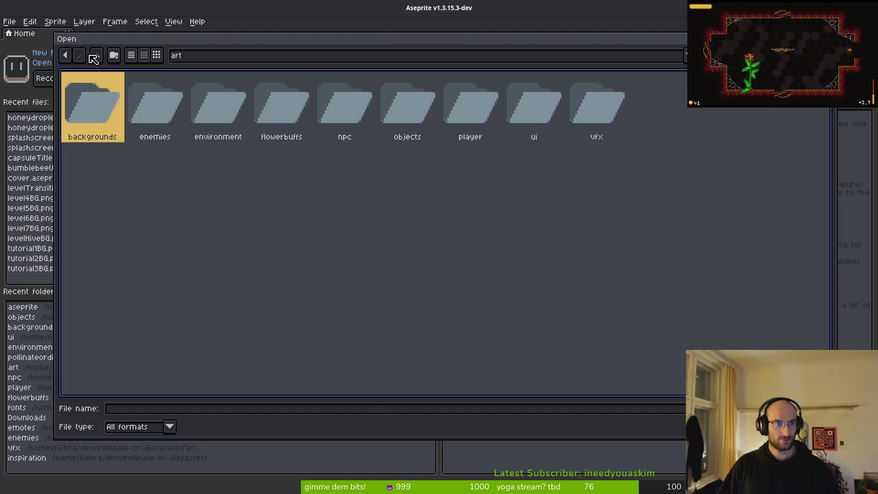
click(96, 55)
click(147, 102)
double_click(157, 108)
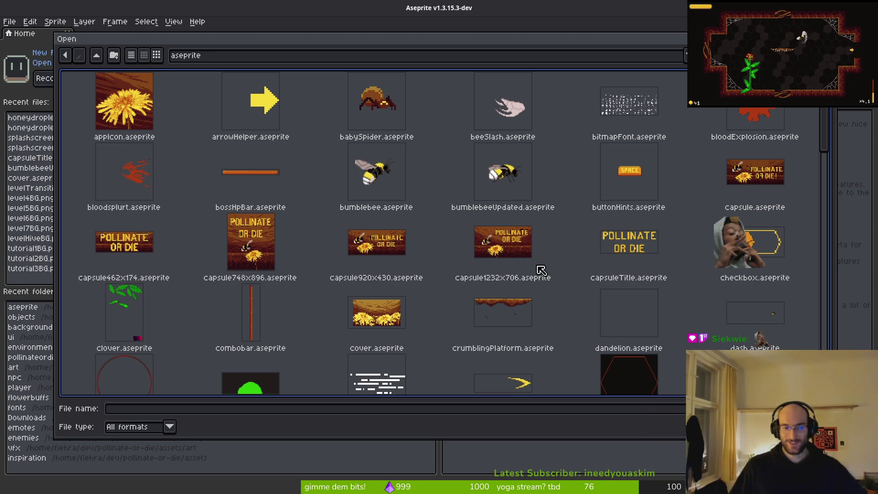
scroll(586, 179, down, 5)
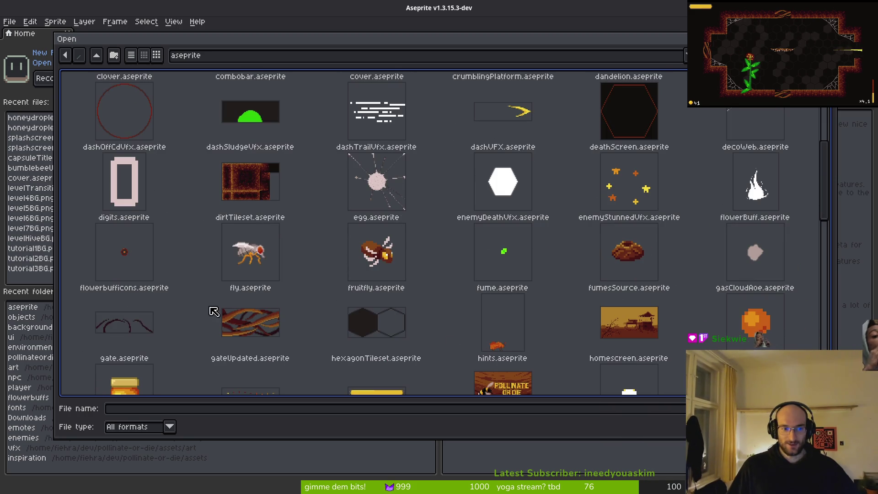
scroll(404, 280, down, 4)
scroll(404, 280, down, 4)
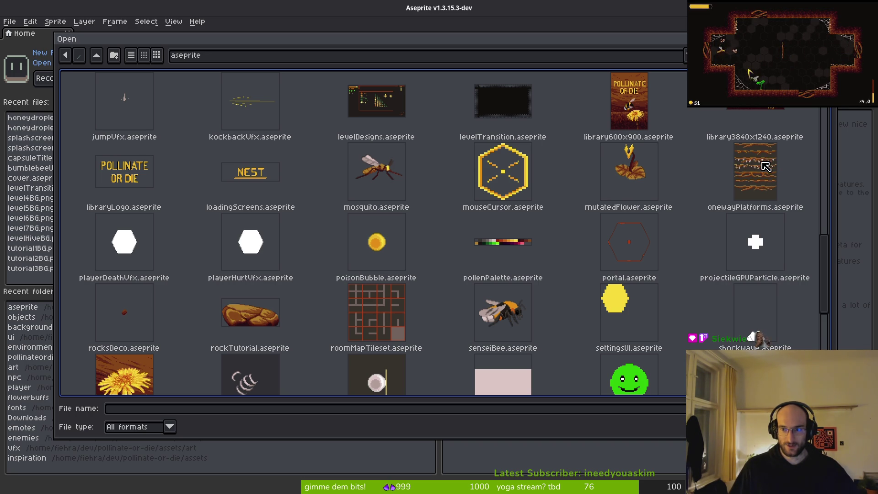
scroll(626, 271, down, 2)
scroll(627, 271, down, 5)
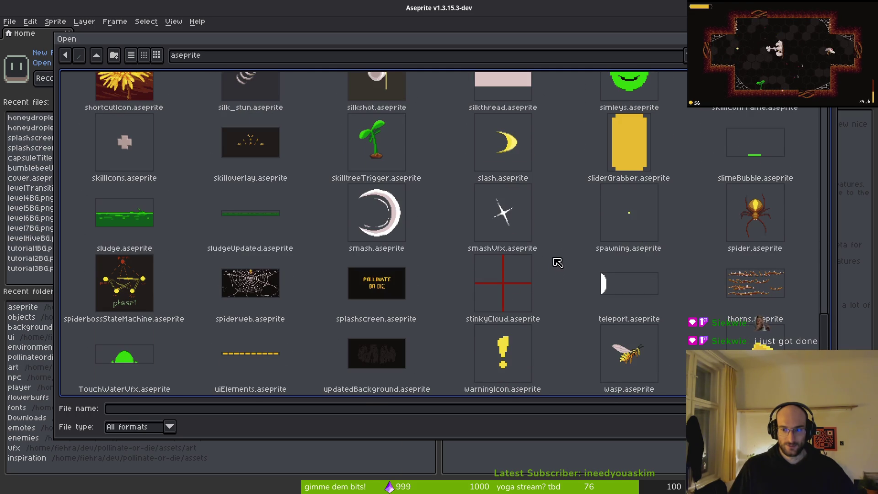
double_click(754, 292)
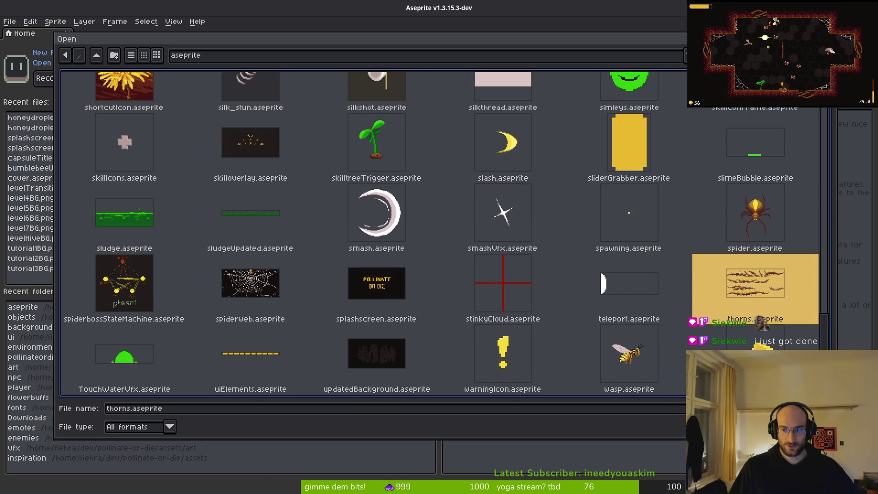
Step: Zoom and pan around the thorns sheet's four rows of brown thorny branches
scroll(512, 229, up, 5)
scroll(510, 222, down, 1)
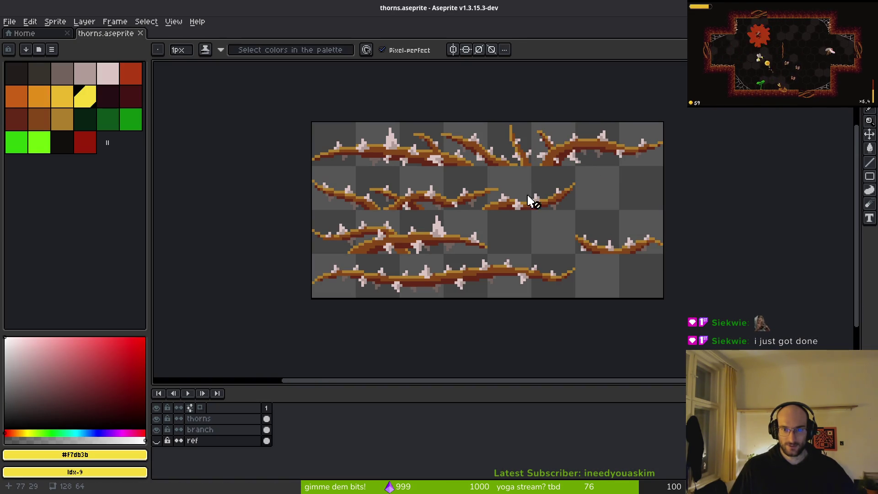
scroll(538, 206, down, 1)
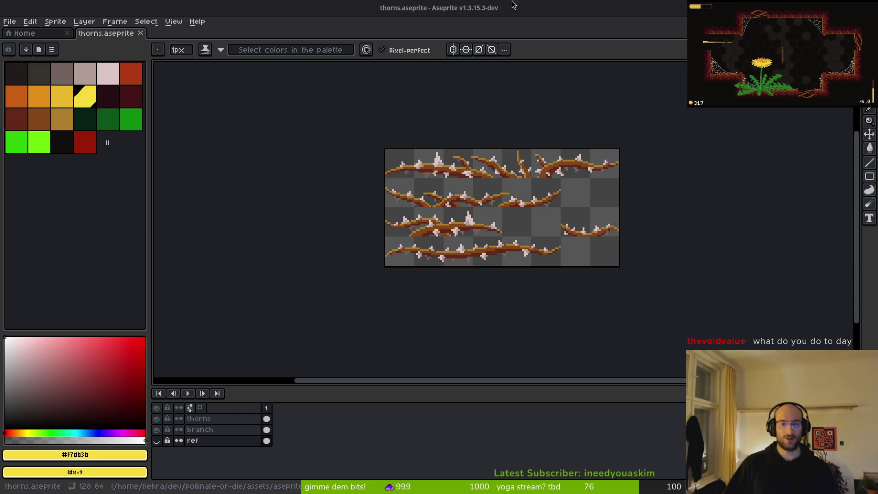
scroll(475, 241, right, 5)
Step: Replace the Aseprite palette with the default colours
scroll(412, 201, left, 3)
scroll(447, 225, up, 2)
scroll(447, 226, down, 1)
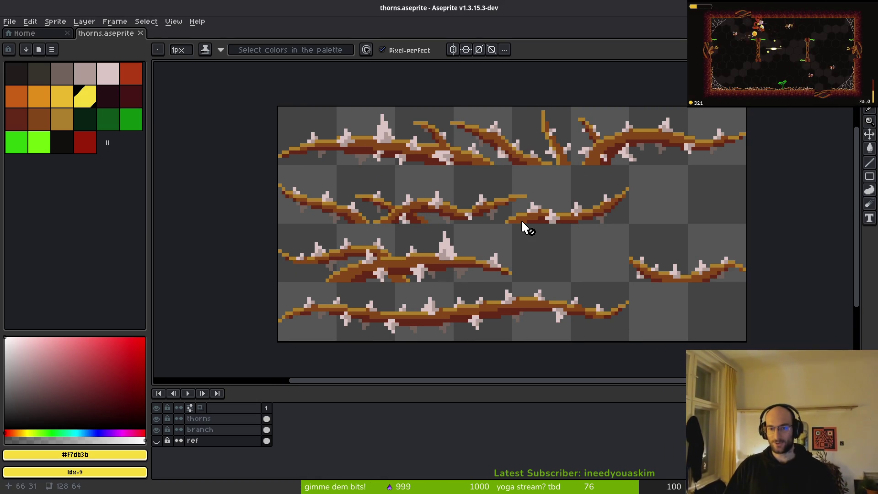
scroll(508, 196, down, 1)
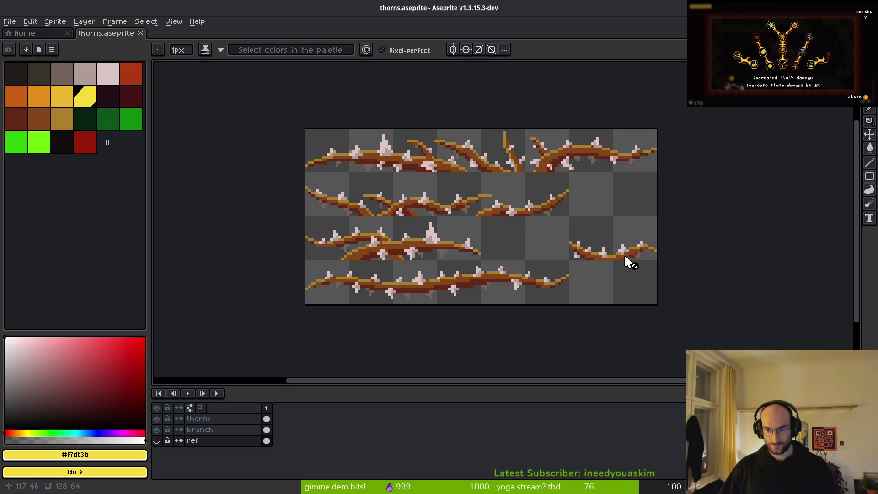
scroll(630, 253, right, 3)
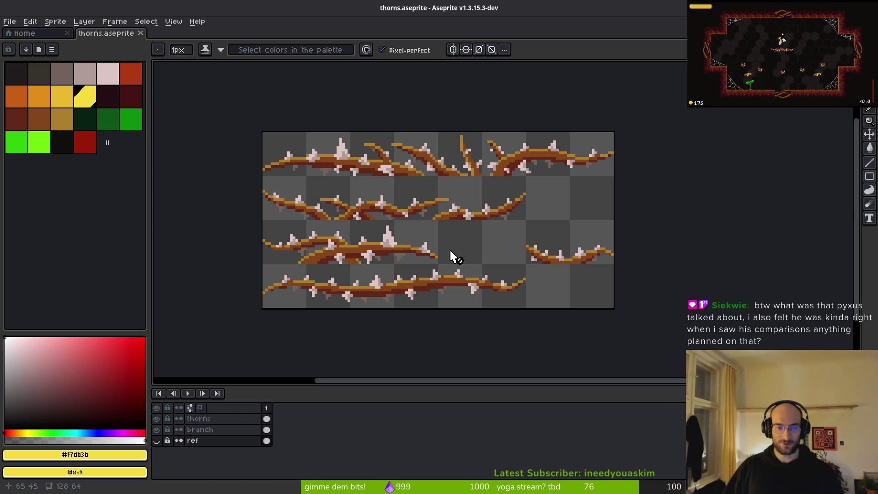
click(53, 51)
key(Escape)
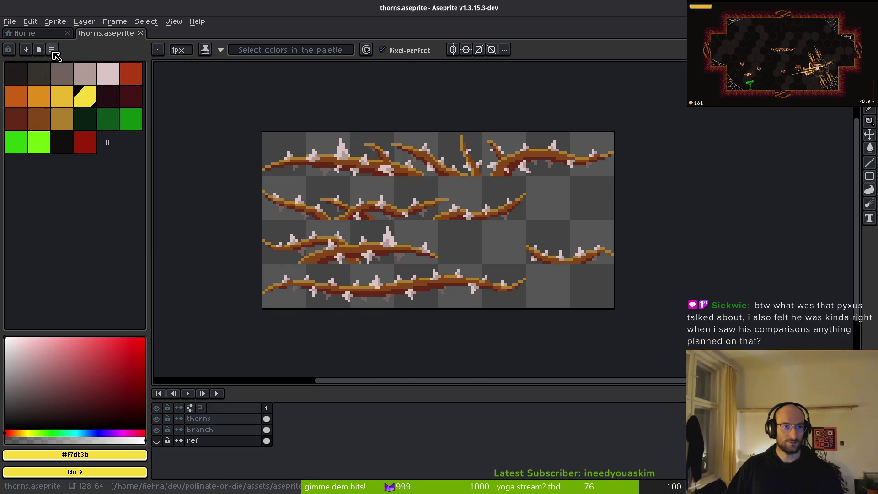
click(52, 51)
click(129, 200)
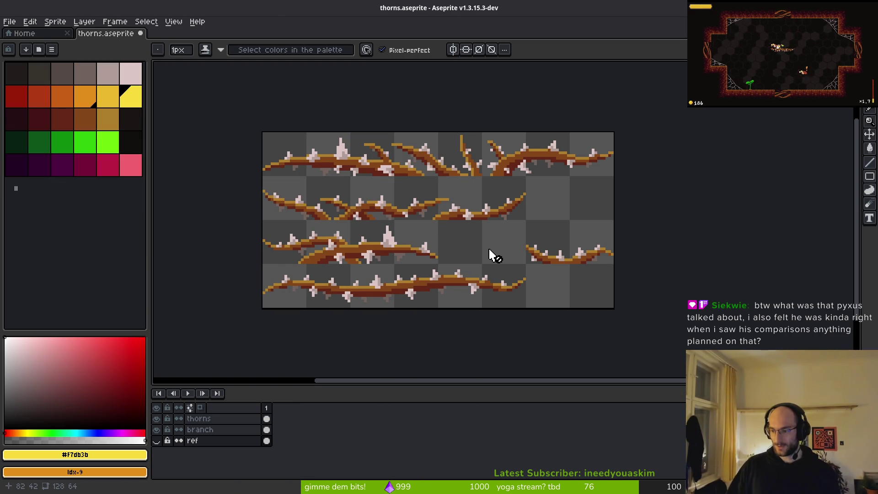
Step: Set the drawing colour to the tan-brown swatch #ae7e2c instead of bright green
click(111, 147)
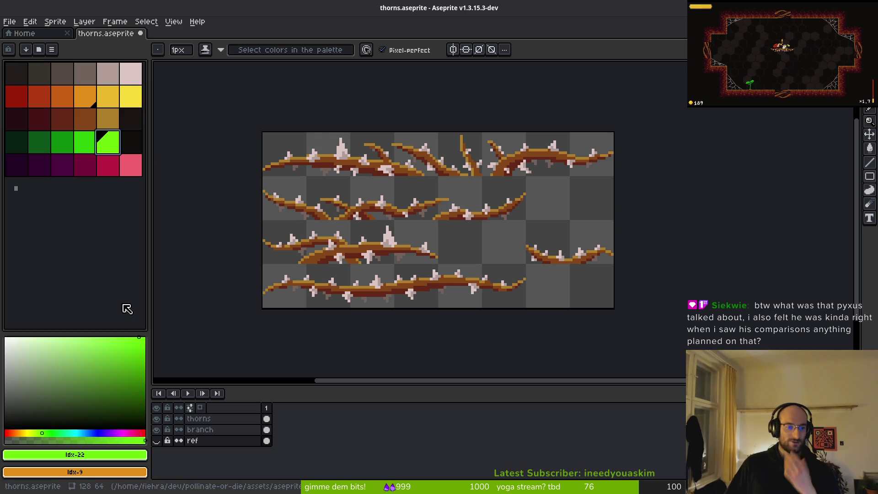
click(110, 121)
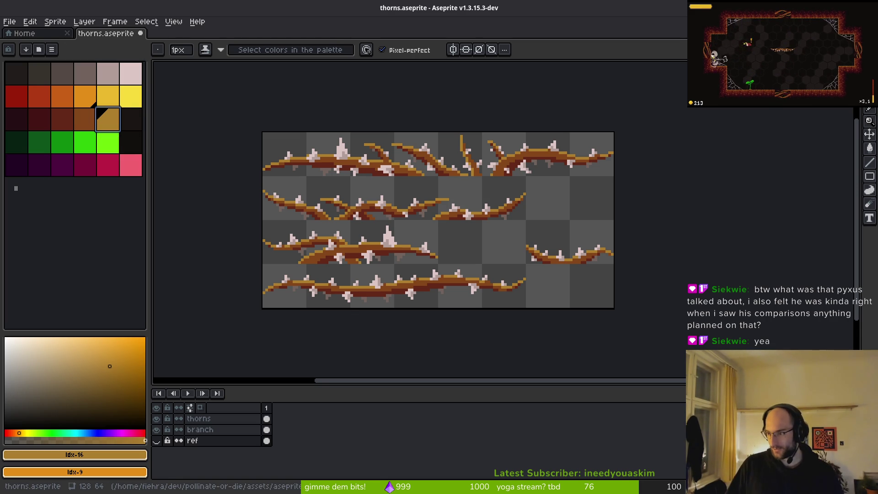
key(alt+Tab)
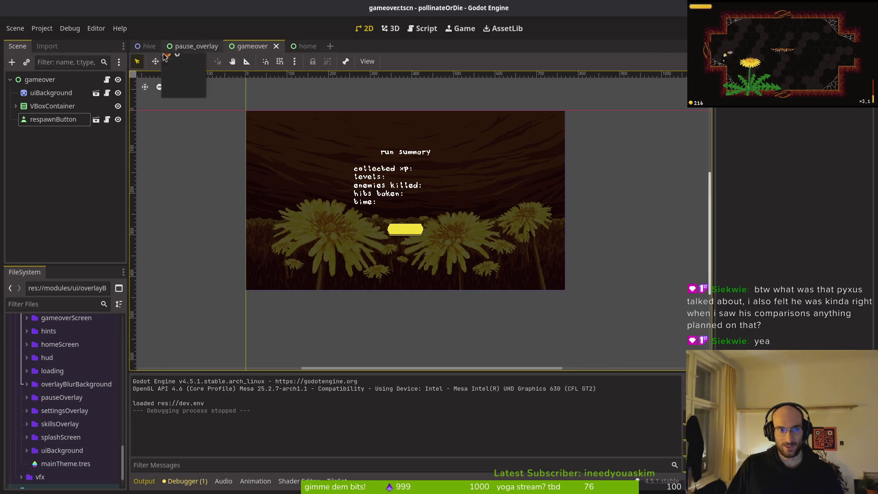
Step: Open the hive level-select scene and zoom around its three portals, then return to Aseprite
click(147, 45)
scroll(314, 135, up, 7)
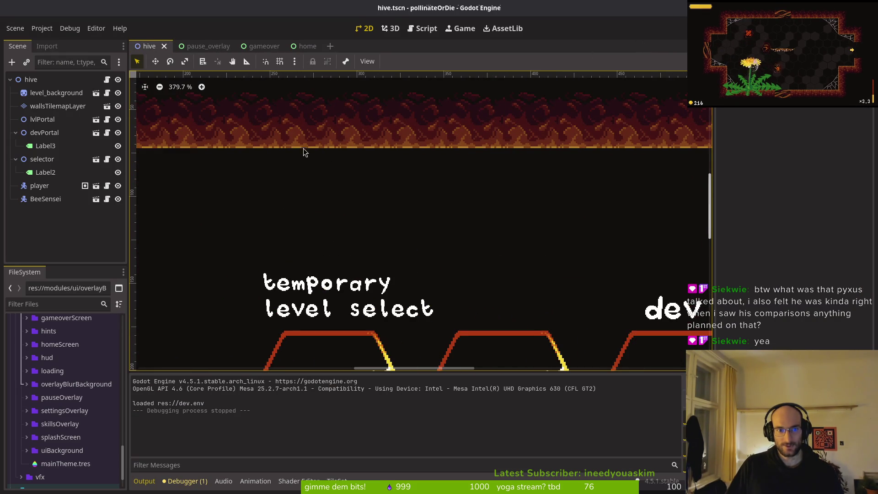
scroll(311, 153, down, 3)
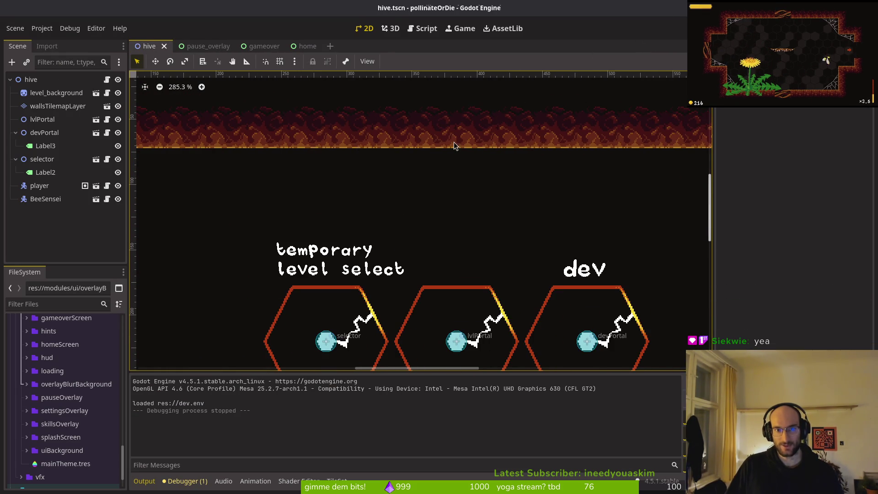
scroll(454, 145, up, 8)
scroll(369, 164, down, 3)
scroll(370, 164, down, 8)
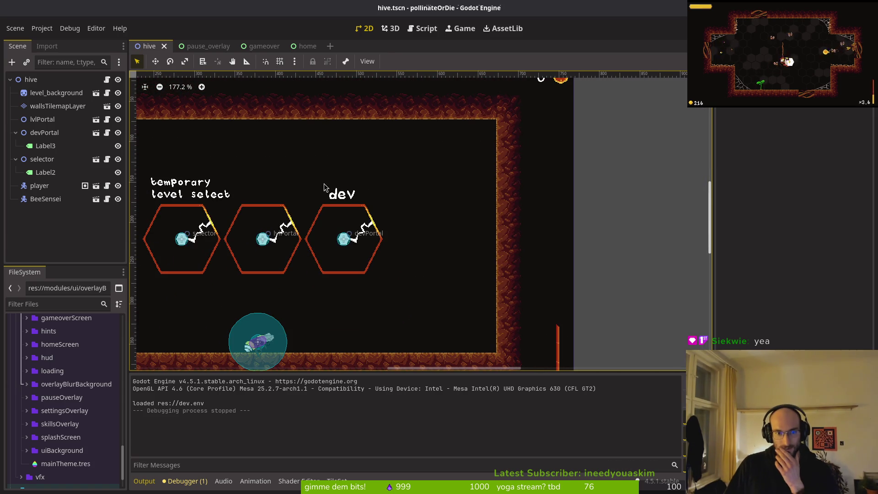
scroll(320, 179, left, 5)
key(alt+Tab)
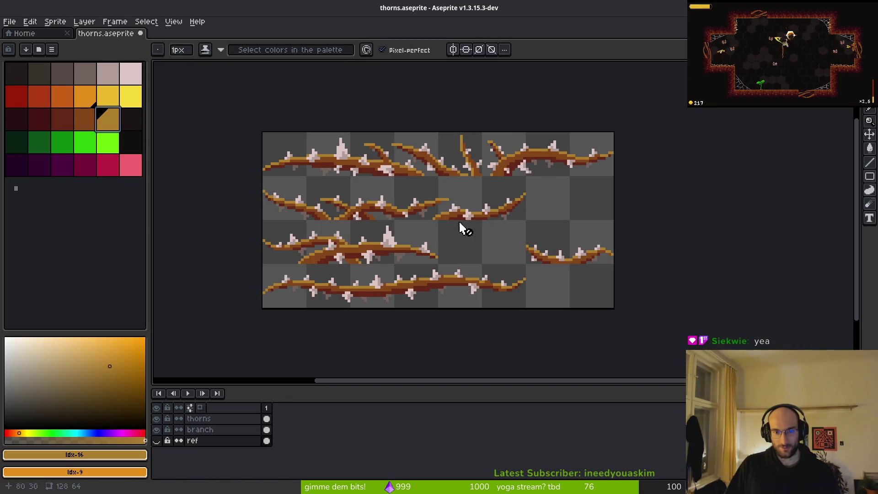
Step: Zoom around the thorns sheet, select the eyedropper, and compare it with the game in Godot
scroll(503, 215, up, 3)
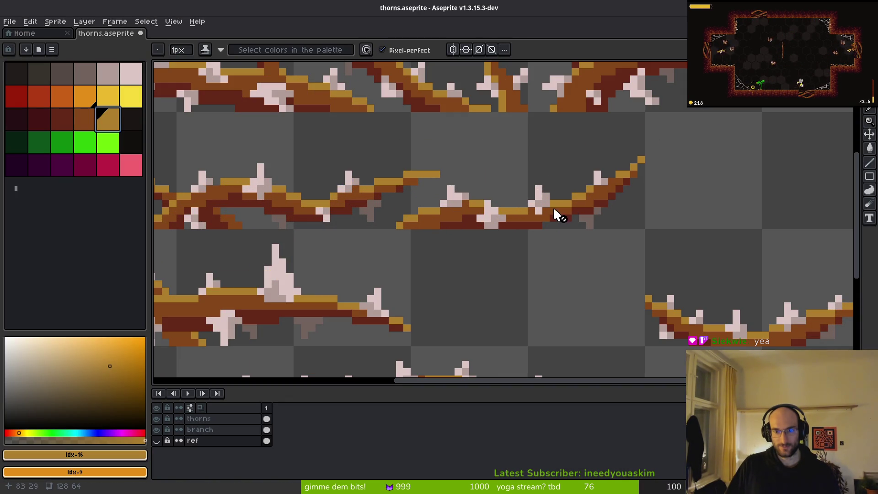
scroll(542, 215, down, 2)
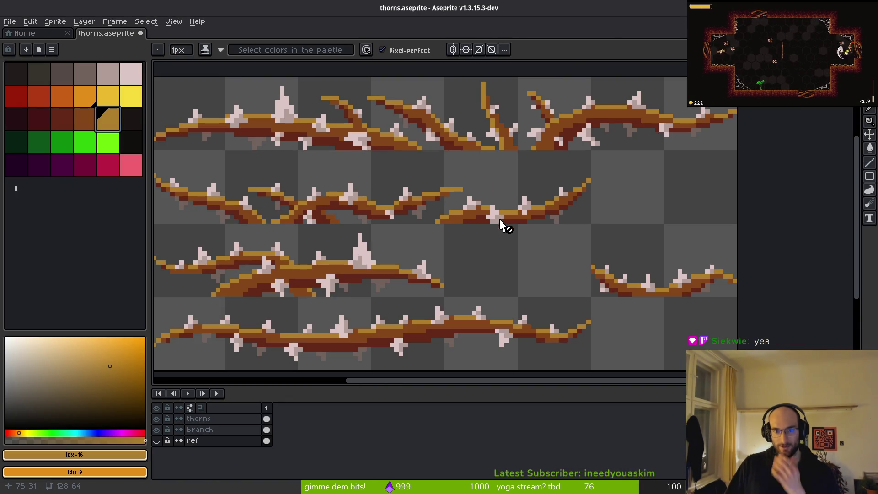
scroll(373, 258, down, 2)
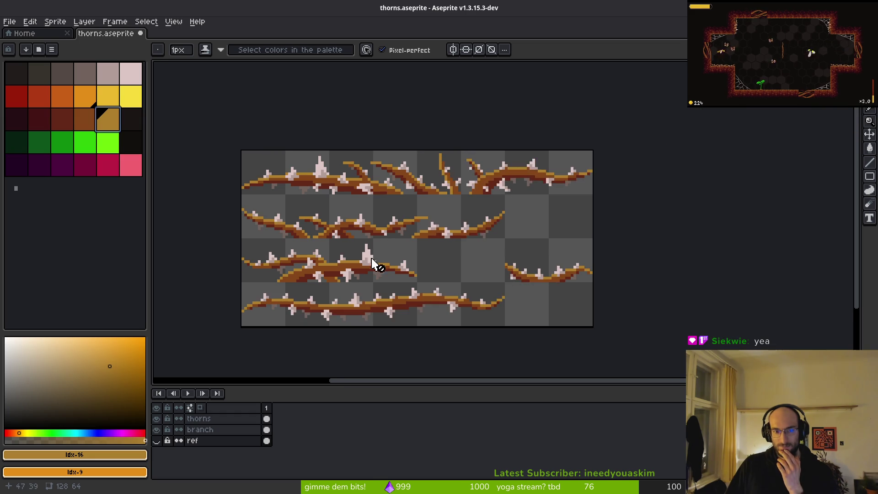
scroll(345, 228, up, 5)
scroll(347, 243, down, 5)
drag(352, 251, 456, 245)
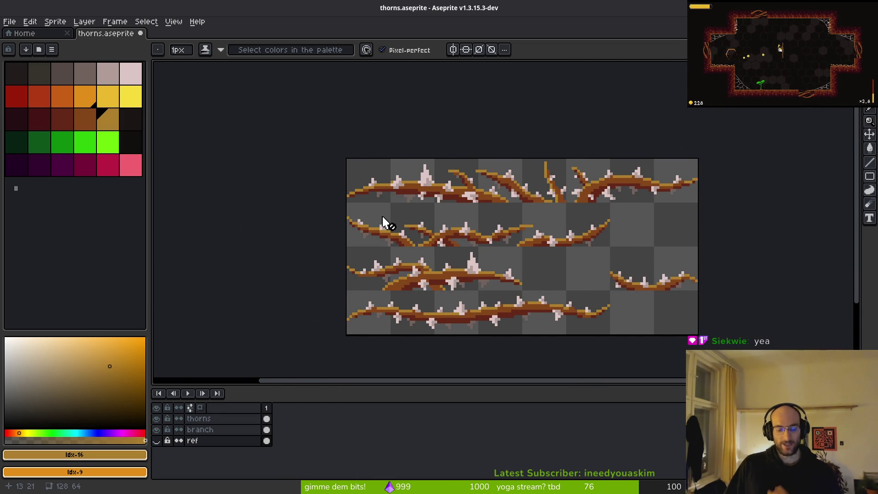
key(i)
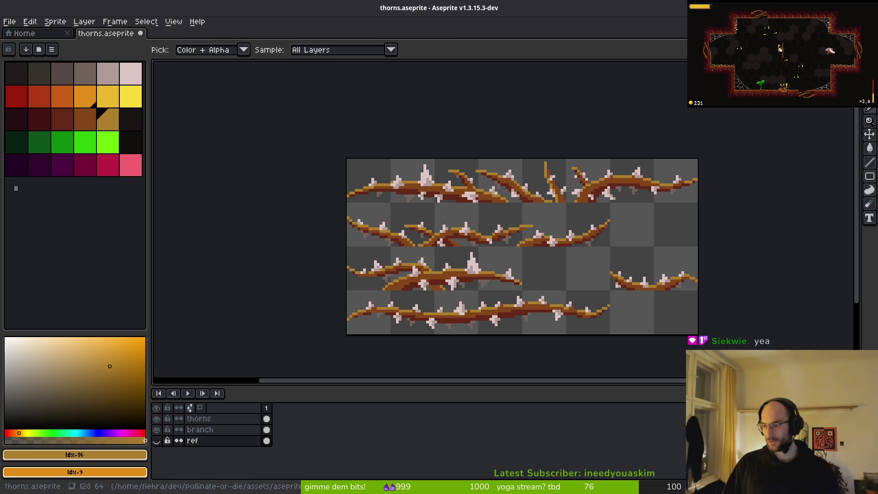
key(alt+Tab)
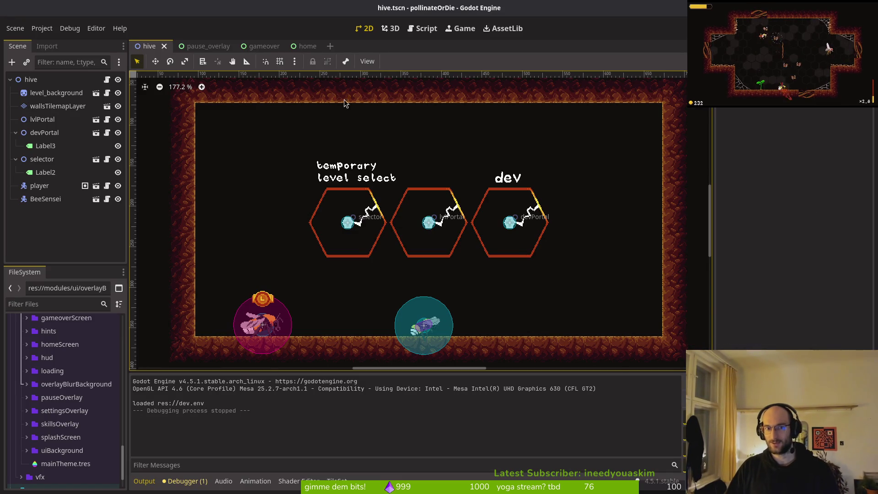
key(alt+Tab)
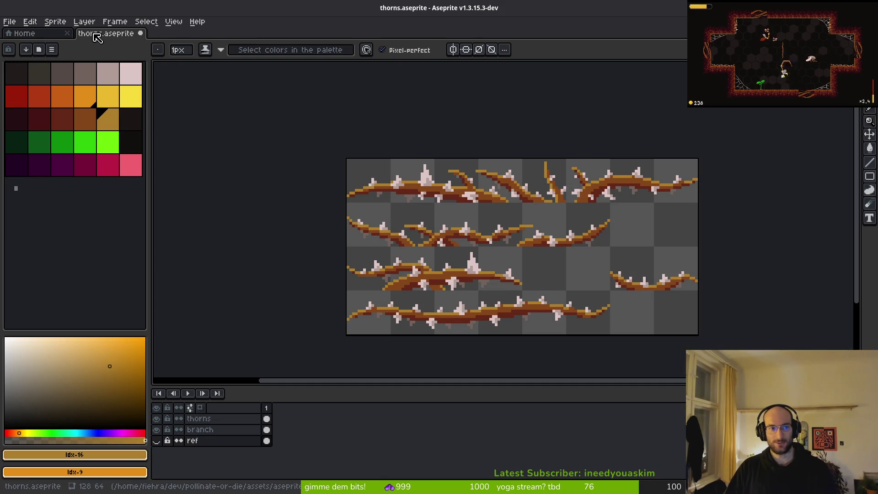
Step: Pan the thorns sheet slightly left, undo twice, and begin opening another sprite file
drag(470, 195, 443, 202)
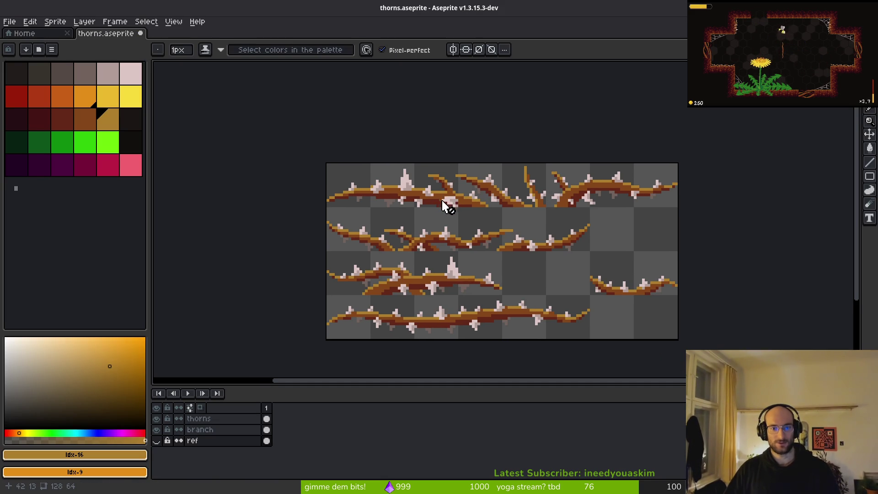
key(ctrl+z)
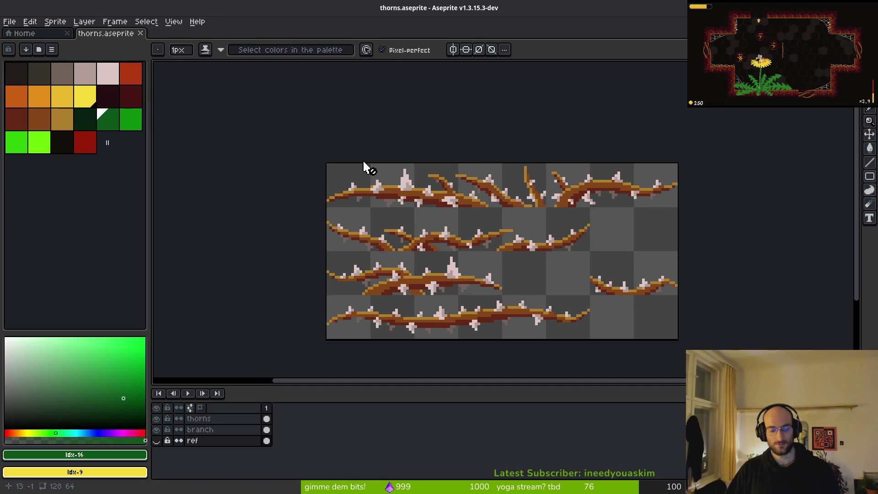
key(ctrl+z)
click(9, 22)
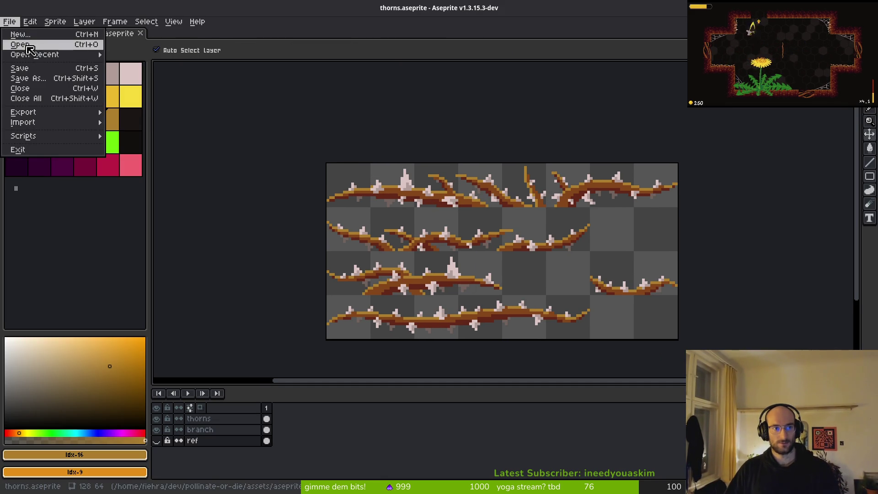
Step: Open poisonBubble.aseprite through File > Open
click(16, 48)
scroll(607, 229, down, 10)
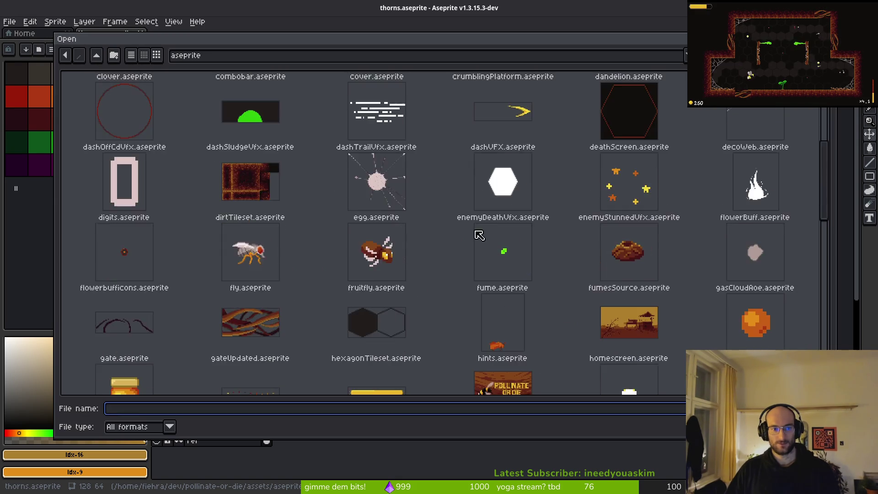
scroll(666, 208, up, 2)
scroll(755, 210, down, 3)
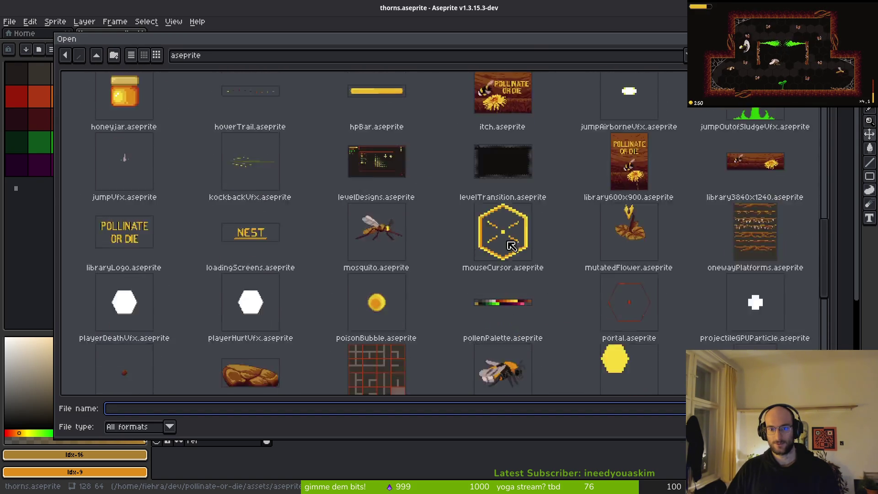
click(371, 247)
key(Return)
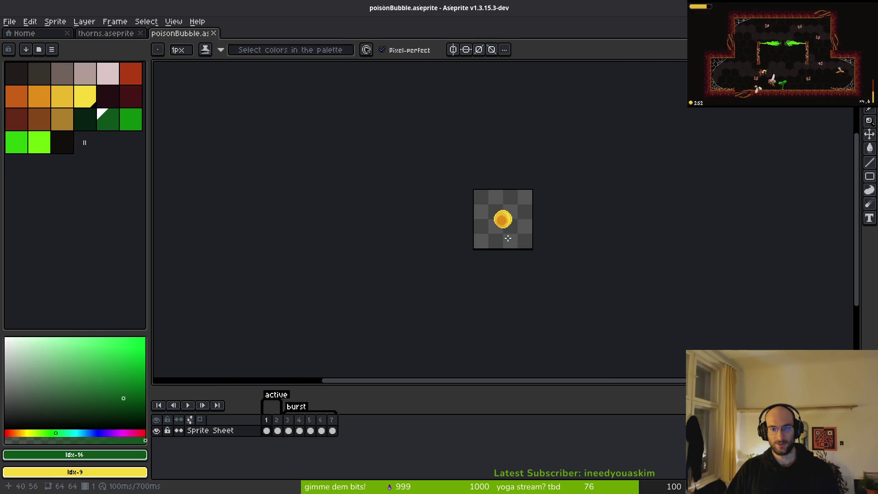
Step: Load the default palette into the poisonBubble sprite
scroll(486, 195, up, 7)
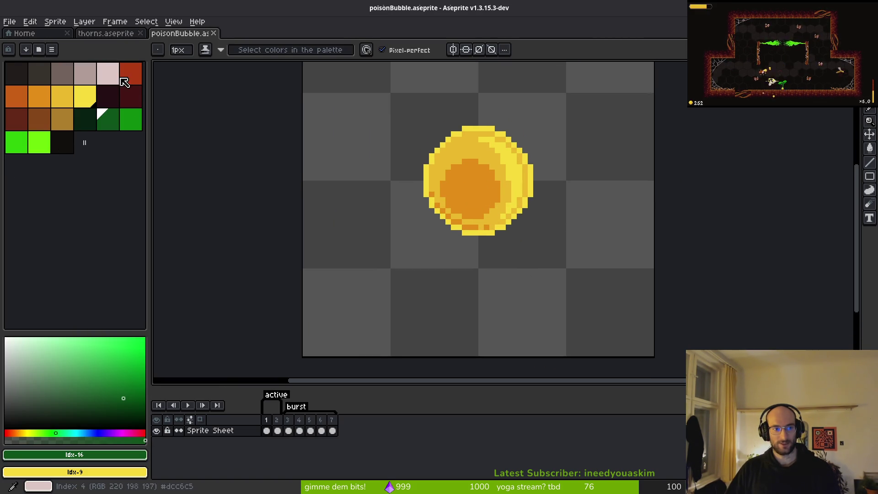
click(52, 49)
click(108, 200)
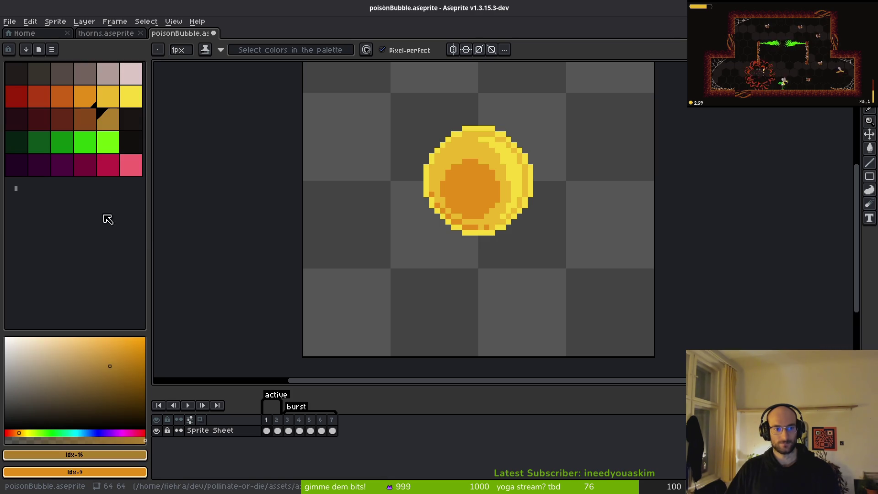
Step: Trial bucket-fill the bubble's orange centre with white, then undo it
key(g)
click(470, 188)
scroll(511, 237, down, 4)
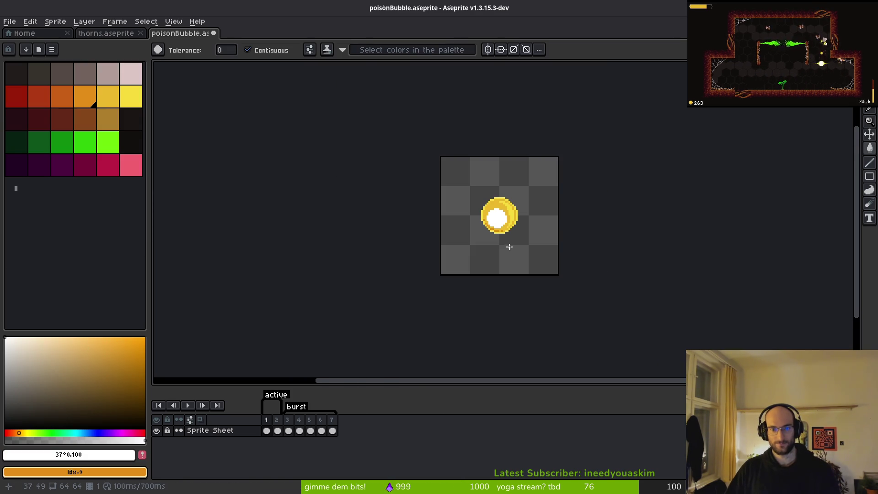
scroll(507, 244, up, 3)
key(ctrl+z)
Step: Sample the bubble's yellow #f7db3b as the drawing colour
scroll(544, 216, down, 5)
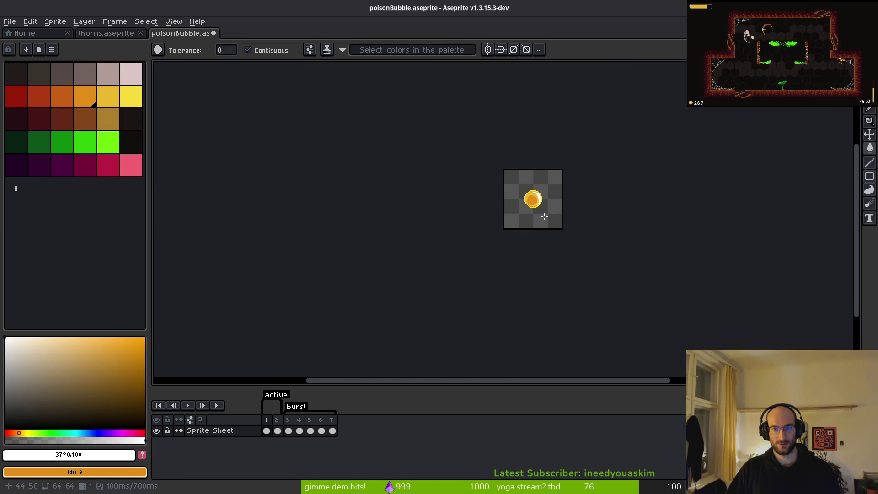
scroll(542, 215, up, 5)
scroll(577, 229, down, 4)
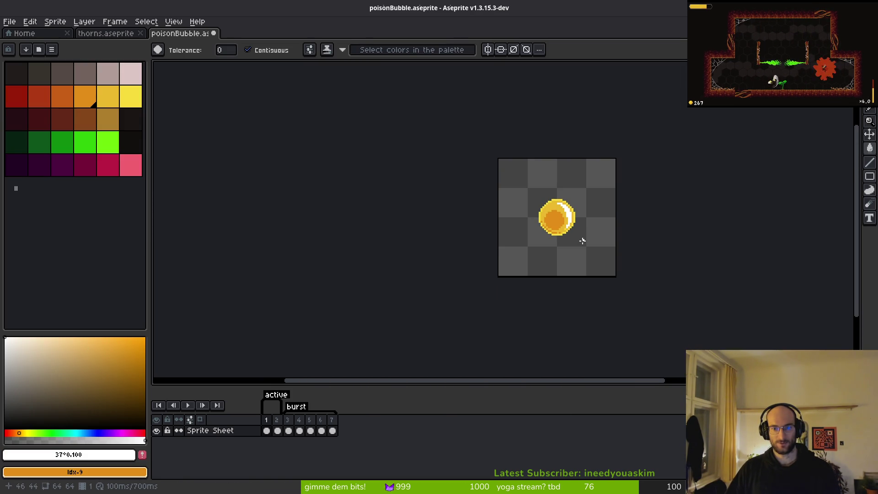
scroll(569, 235, up, 3)
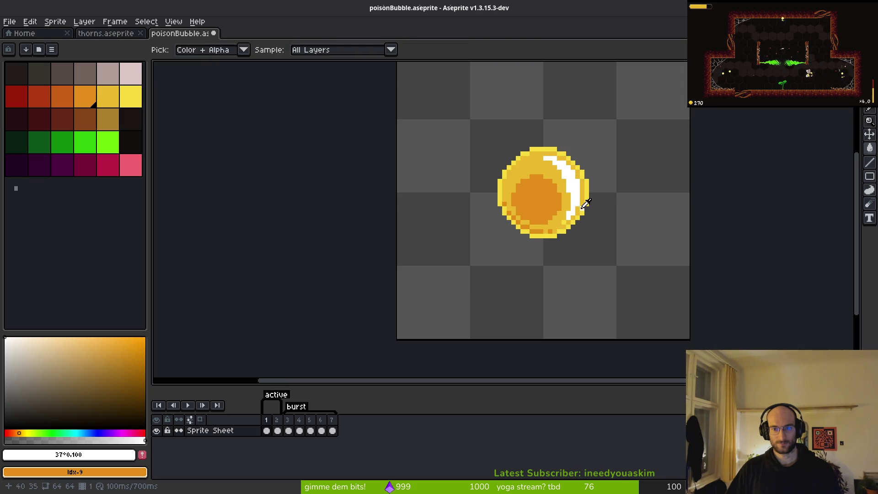
alt+click(586, 202)
Step: Bucket-fill the bubble's orange centre and its highlight with yellow
click(554, 208)
scroll(568, 229, down, 3)
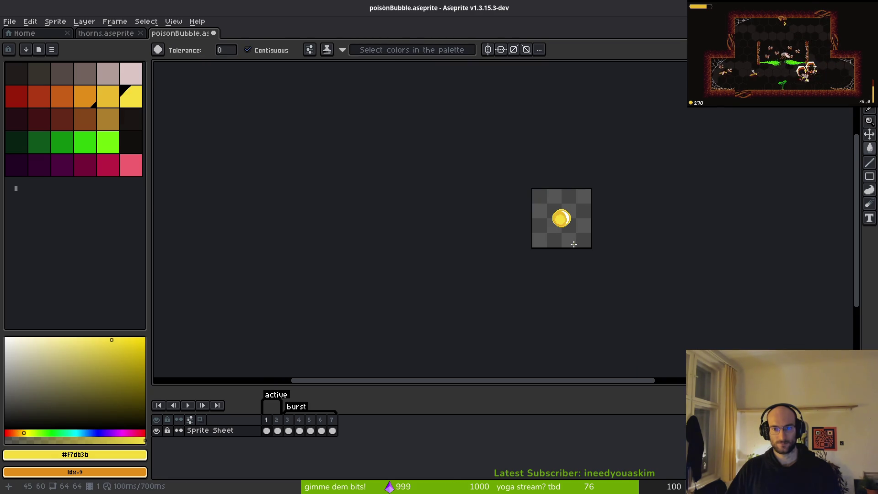
scroll(574, 244, up, 4)
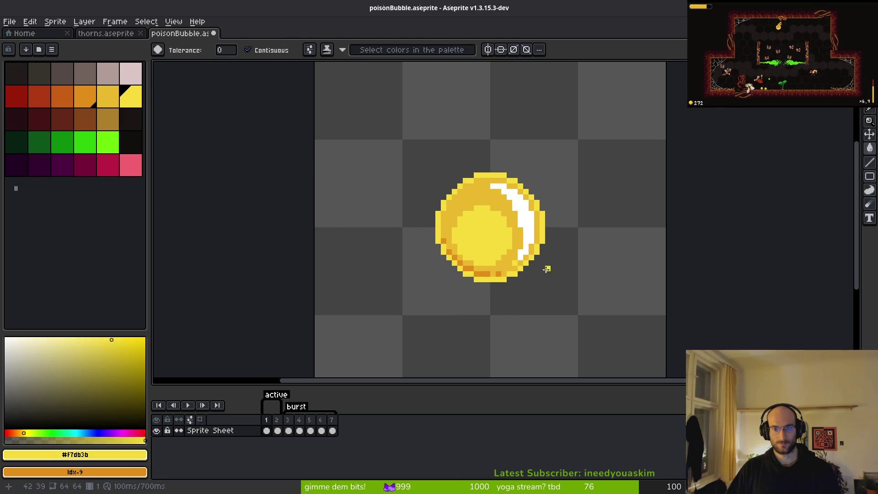
click(526, 232)
Step: Pick white, fill the bubble's centre, then undo and redo that fill
click(5, 339)
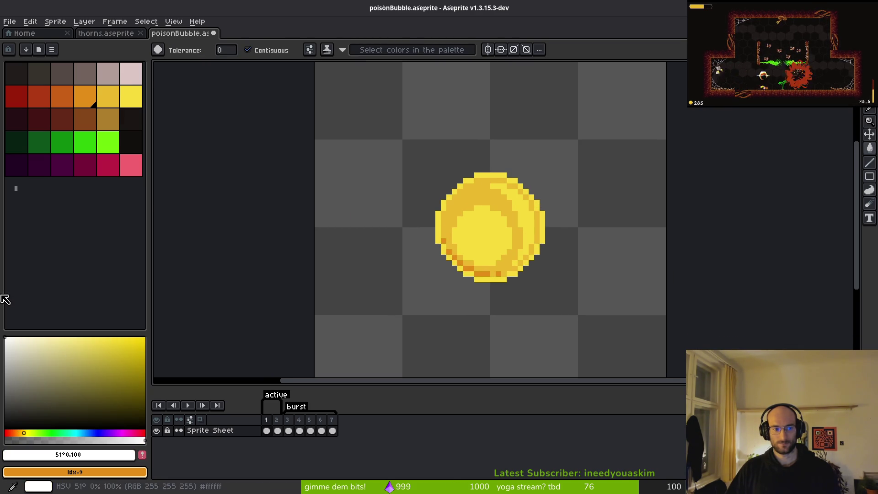
click(509, 235)
scroll(558, 287, down, 3)
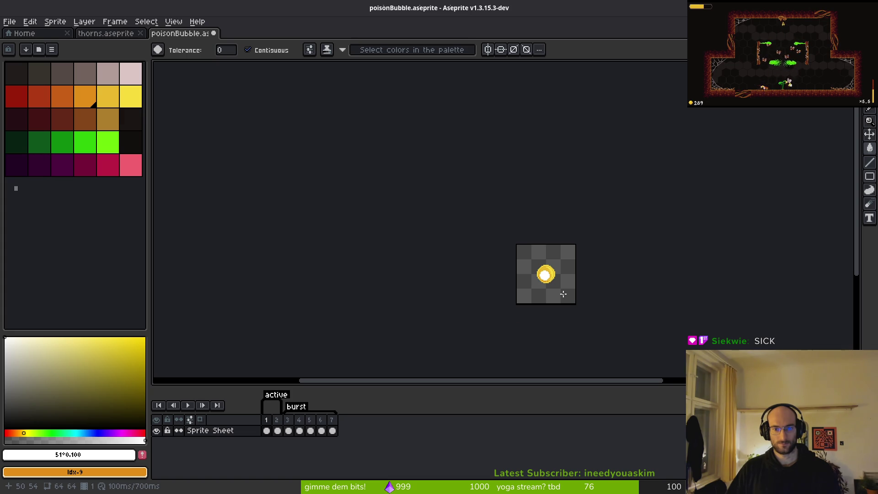
scroll(563, 294, up, 4)
key(ctrl+z)
key(ctrl+z)
key(ctrl+z)
key(ctrl+y)
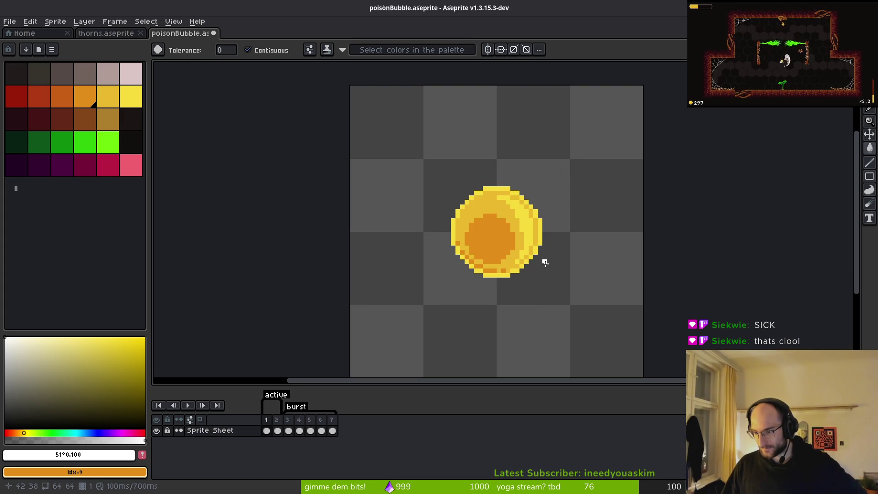
Step: Magic-wand the right crescent, eyedrop the edge yellow, and switch to the bucket
scroll(563, 253, right, 1)
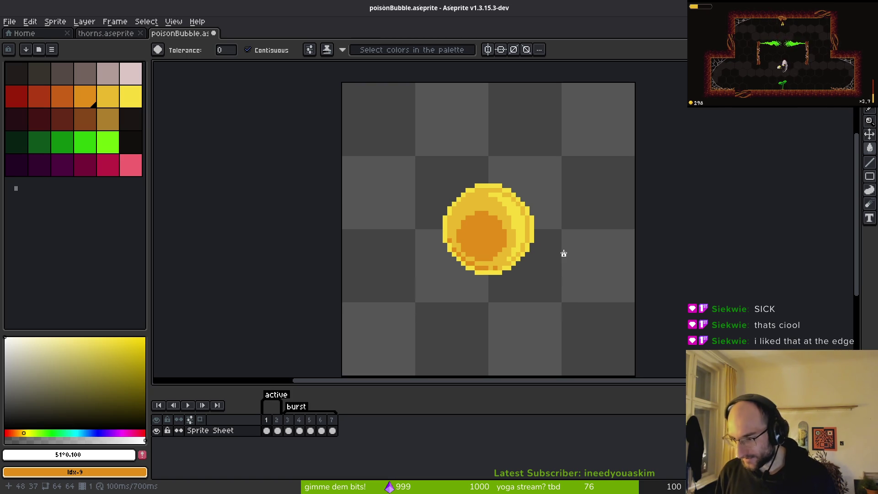
click(519, 228)
scroll(537, 251, down, 6)
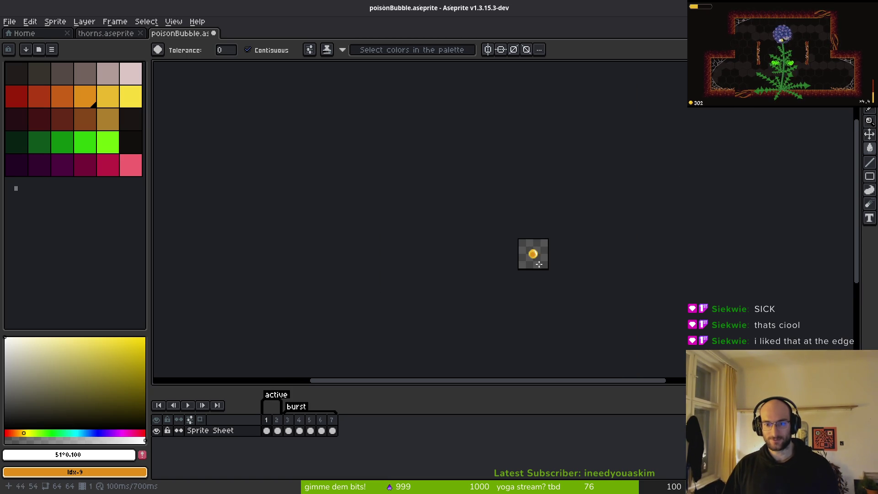
scroll(538, 262, up, 4)
scroll(526, 215, up, 3)
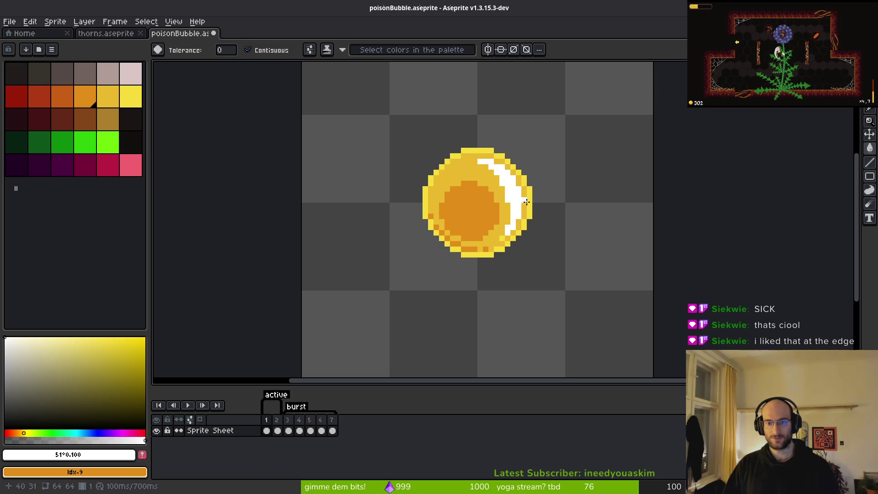
alt+click(529, 196)
key(g)
scroll(527, 267, down, 6)
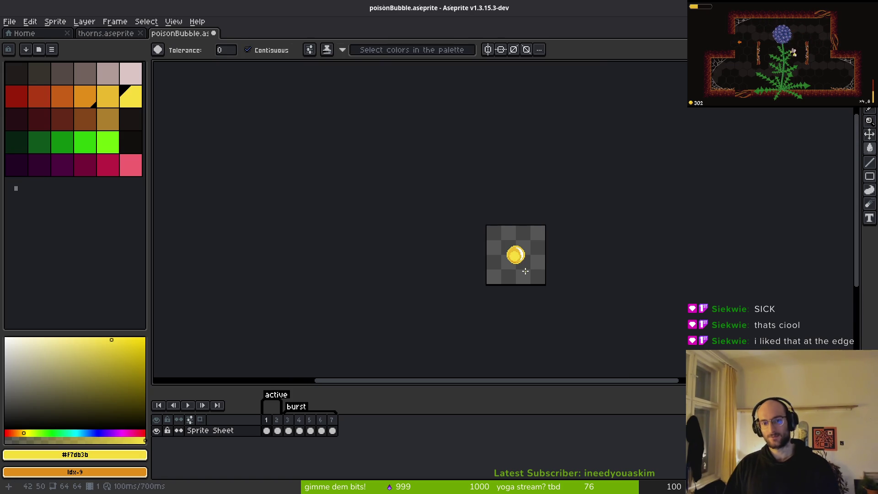
scroll(525, 271, up, 2)
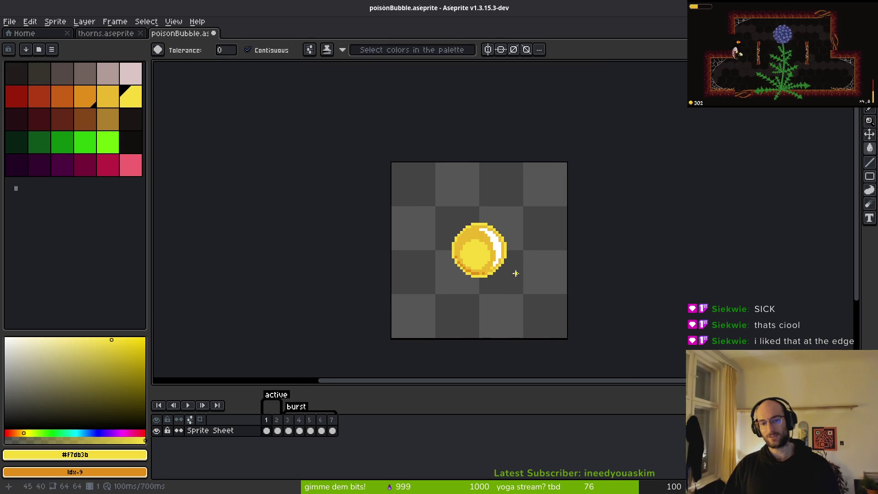
scroll(517, 272, down, 1)
scroll(500, 278, down, 2)
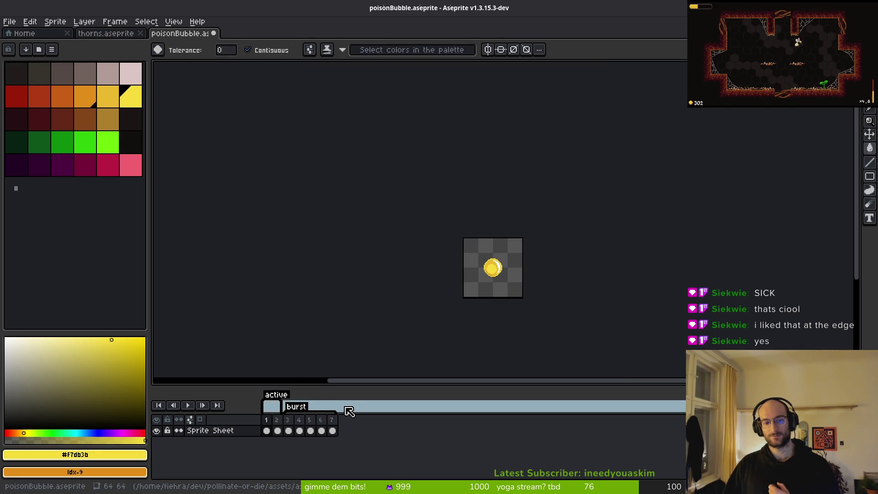
Step: Step to frame 2 with the magic wand ready
key(Right)
key(i)
key(w)
scroll(499, 268, up, 5)
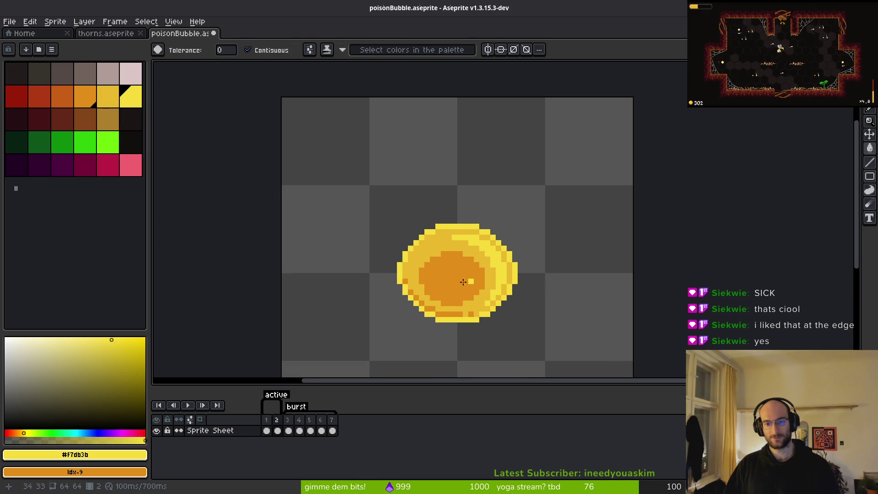
Step: Fill frame 2's upper-right crescent with white
click(5, 339)
click(476, 240)
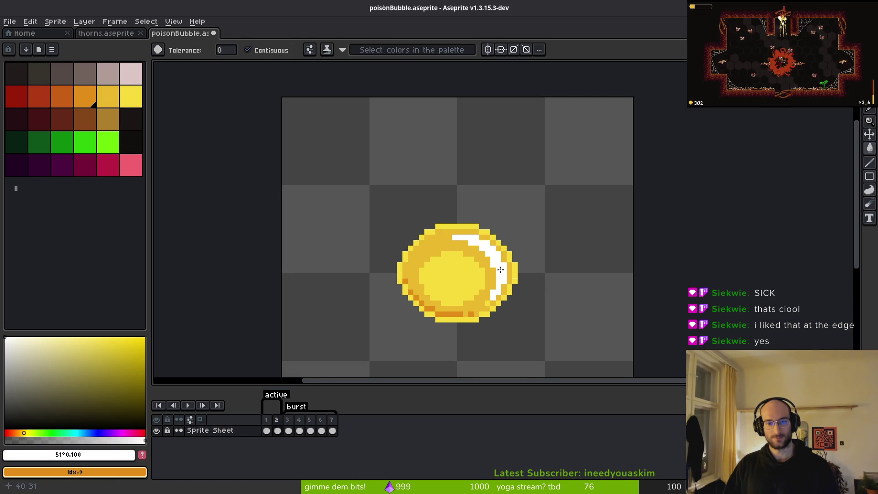
scroll(547, 308, down, 4)
scroll(501, 309, up, 5)
scroll(503, 298, down, 2)
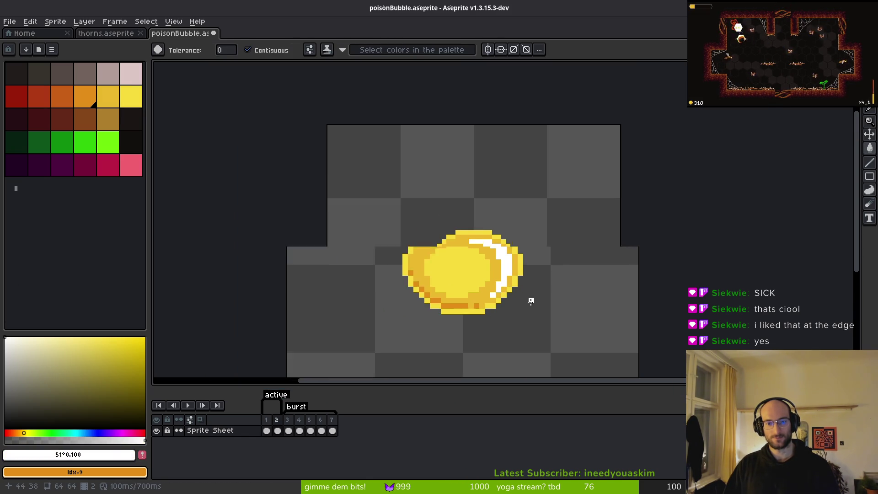
Step: Step back and forth through the frames to compare the recoloured bubbles
key(Left)
scroll(490, 290, up, 3)
key(Right)
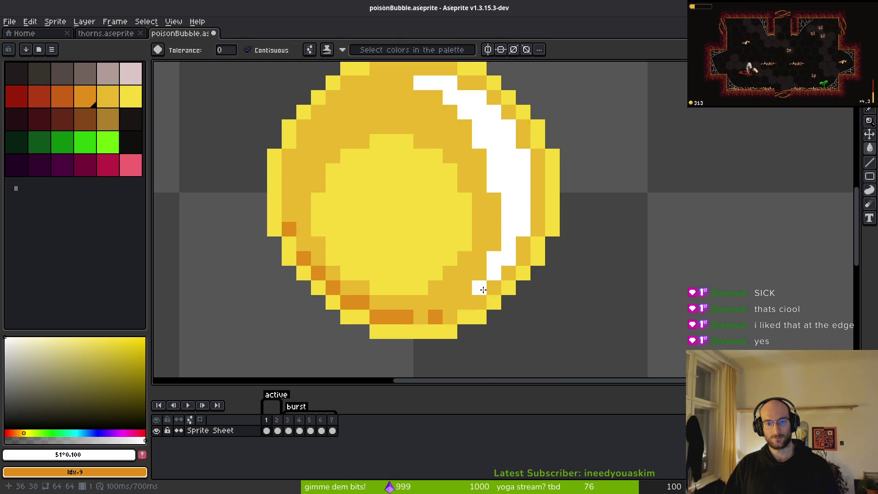
scroll(549, 304, down, 7)
key(i)
scroll(561, 303, down, 2)
key(Left)
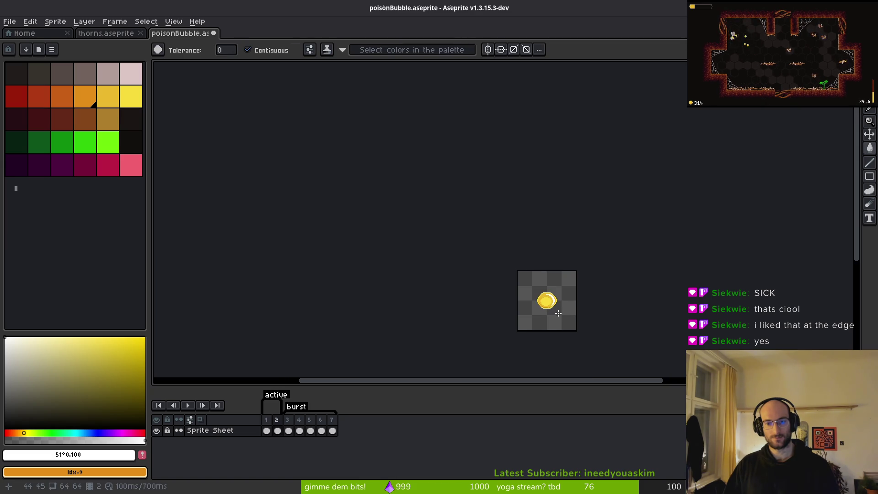
scroll(503, 311, up, 4)
key(Right)
key(Right)
key(Right)
key(Right)
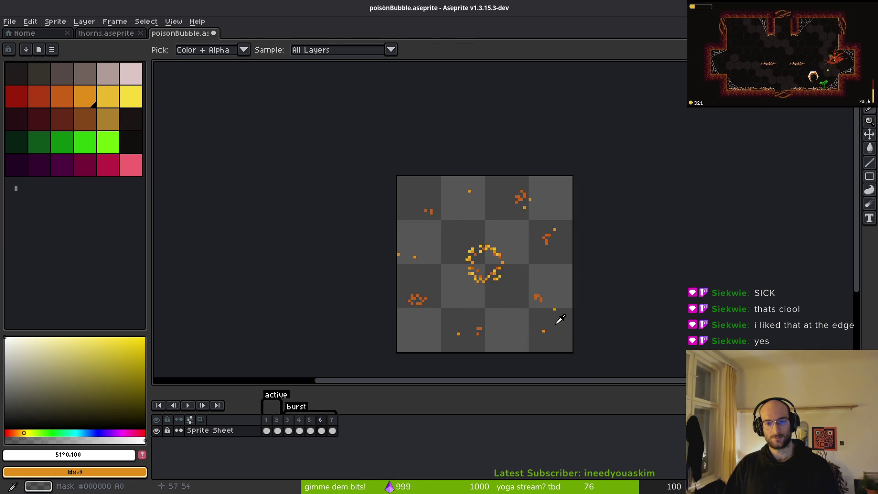
key(Left)
key(Left)
key(Left)
key(w)
Step: Save poisonBubble.aseprite and open Export Sprite Sheet, toggling open-after-export
key(ctrl+s)
scroll(521, 310, up, 1)
scroll(508, 280, down, 1)
scroll(508, 279, down, 1)
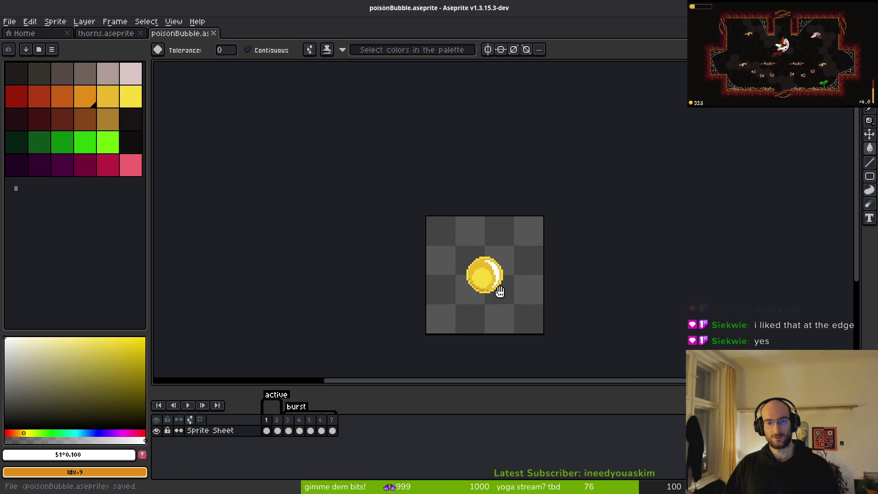
key(ctrl+e)
click(161, 164)
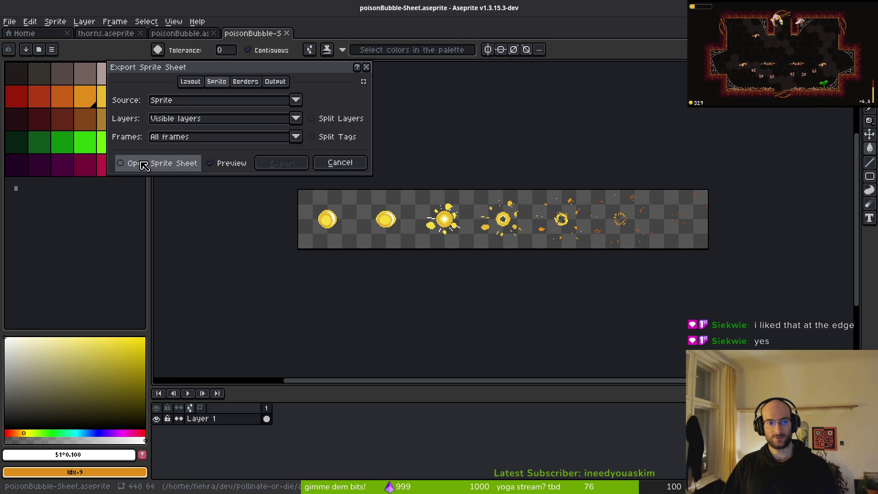
Step: Browse to assets/art/objects/poisonBubble-Sheet.png as output, then cancel the export
click(284, 164)
key(ctrl+shift+e)
click(216, 43)
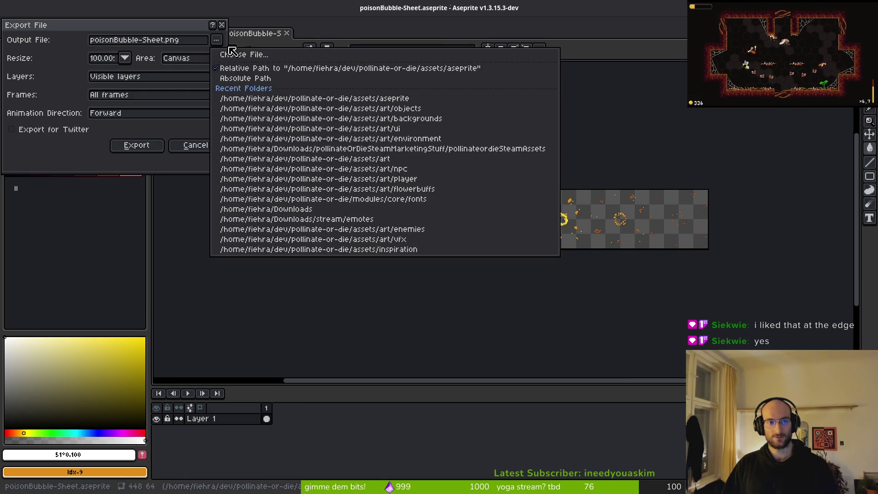
click(224, 49)
click(97, 55)
click(94, 119)
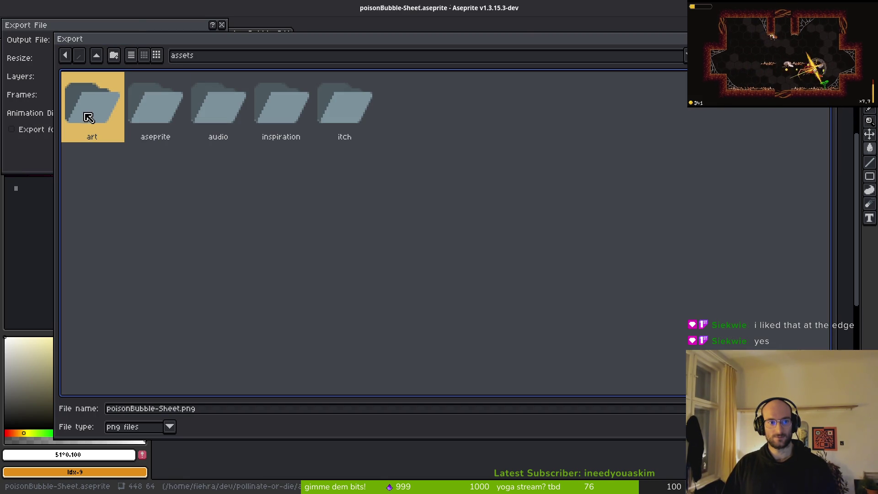
double_click(88, 112)
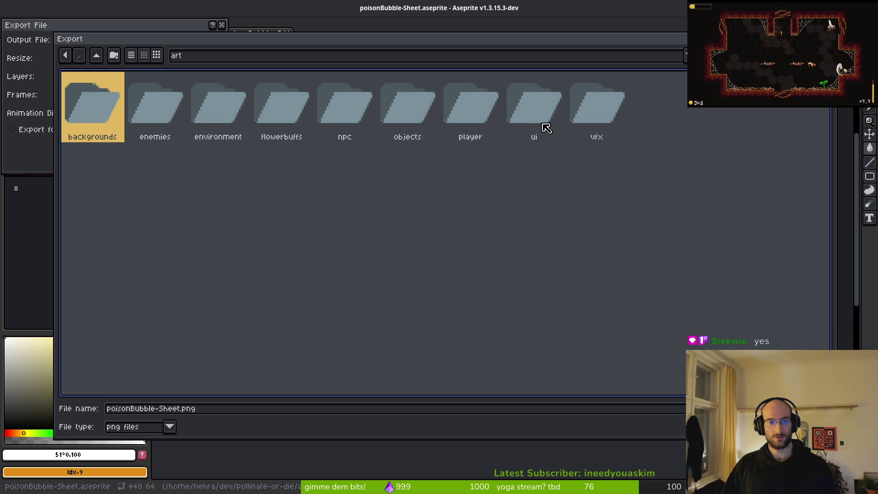
click(412, 107)
double_click(419, 121)
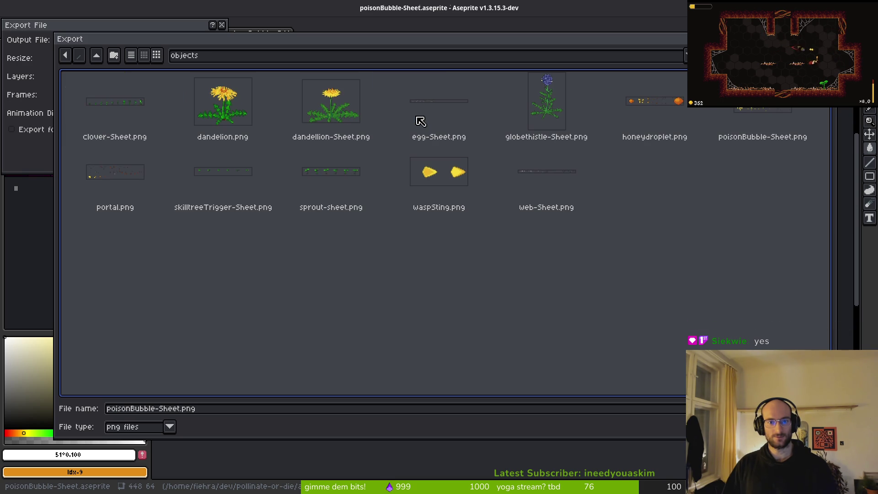
click(758, 111)
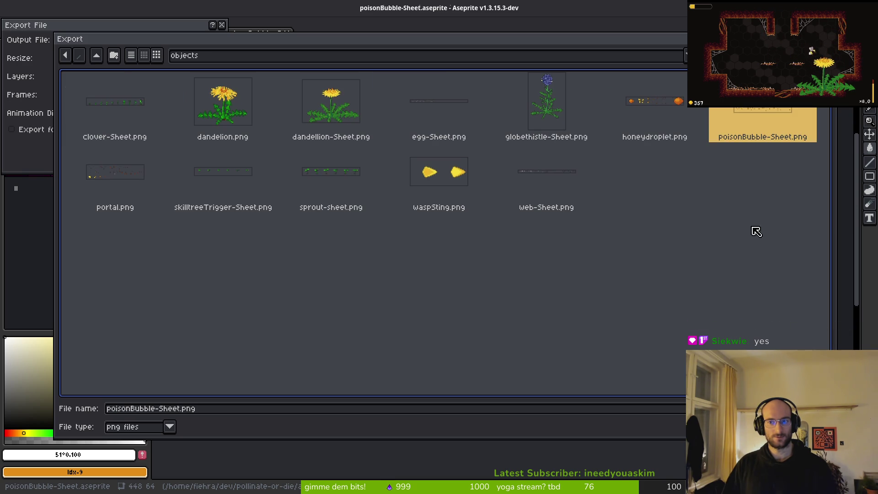
double_click(771, 121)
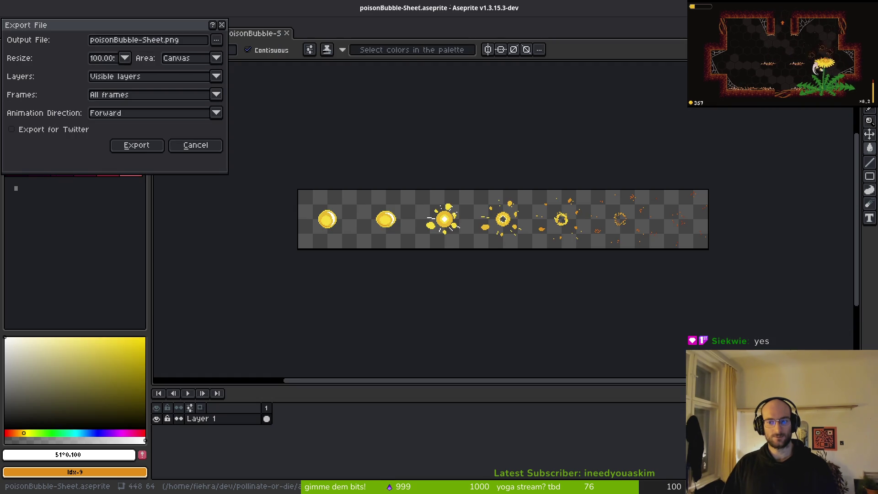
click(194, 149)
Step: Reopen Export Sprite Sheet and lay the sheet out in rows split by tags
key(ctrl+shift+Tab)
key(ctrl+e)
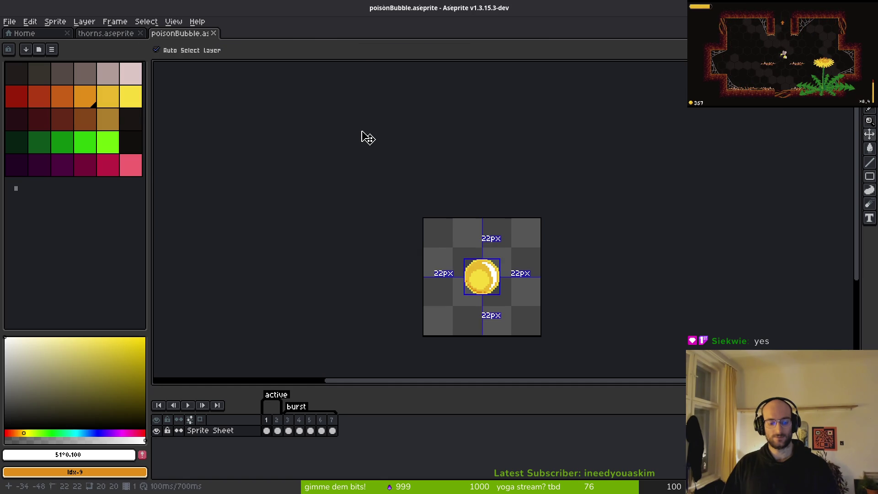
click(341, 137)
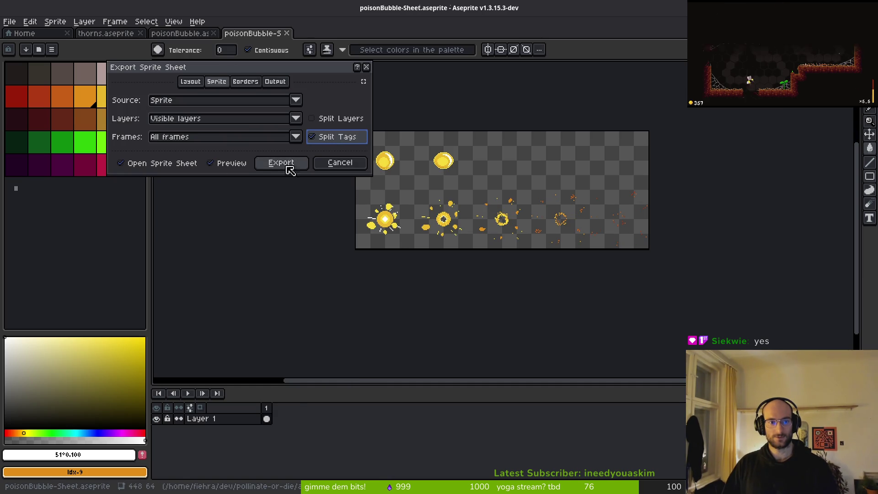
click(295, 164)
key(ctrl+shift+e)
Step: Overwrite assets/art/objects/poisonBubble-Sheet.png with the export, then run the project in Godot
click(219, 40)
click(224, 55)
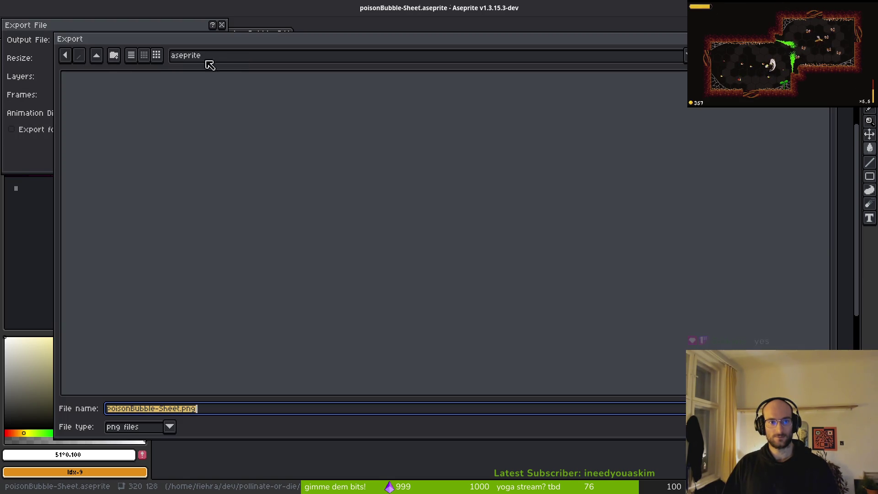
click(100, 58)
double_click(97, 109)
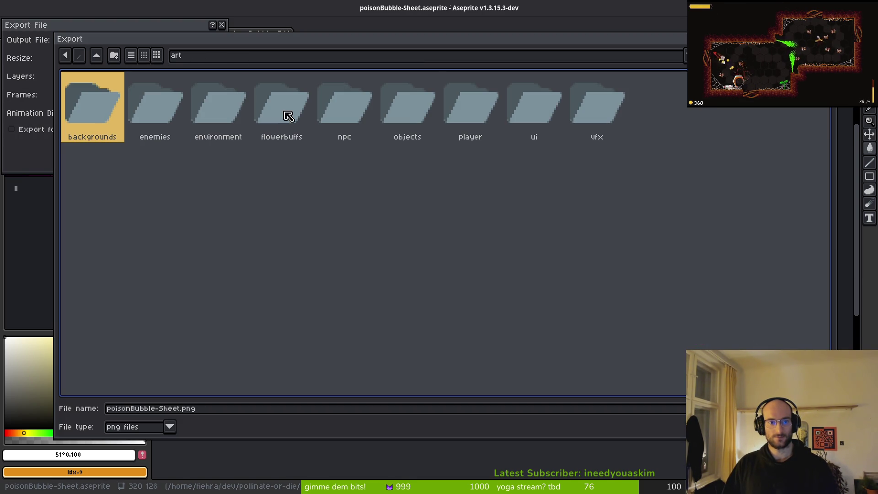
double_click(412, 112)
click(564, 176)
click(762, 124)
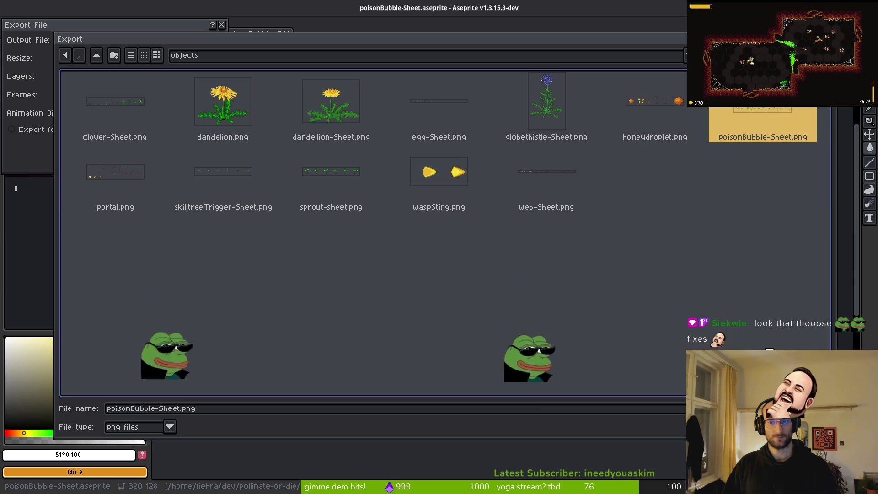
key(Return)
key(Return)
click(140, 144)
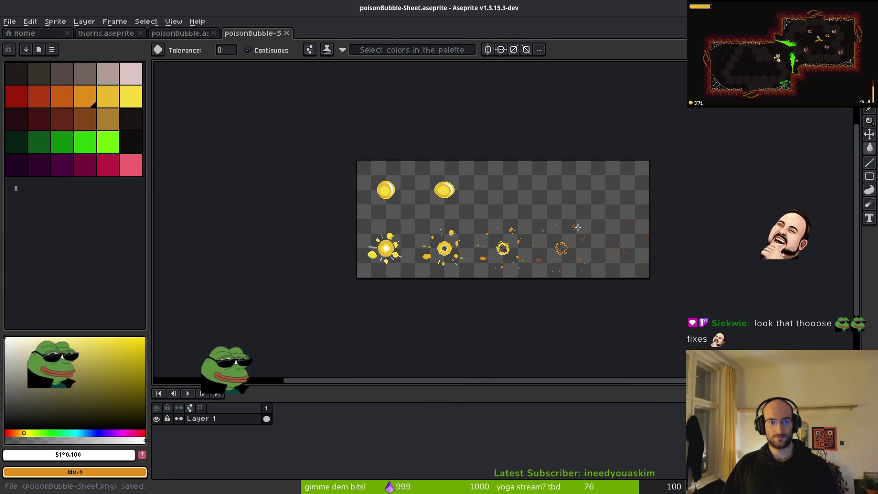
key(alt+Tab)
key(F5)
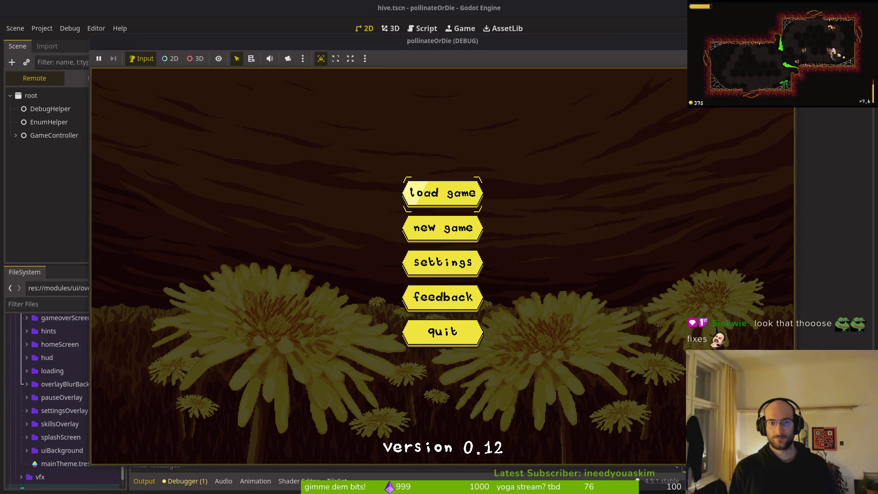
Step: Load the saved game from Pollinate or Die's main menu and play the hive level
key(Return)
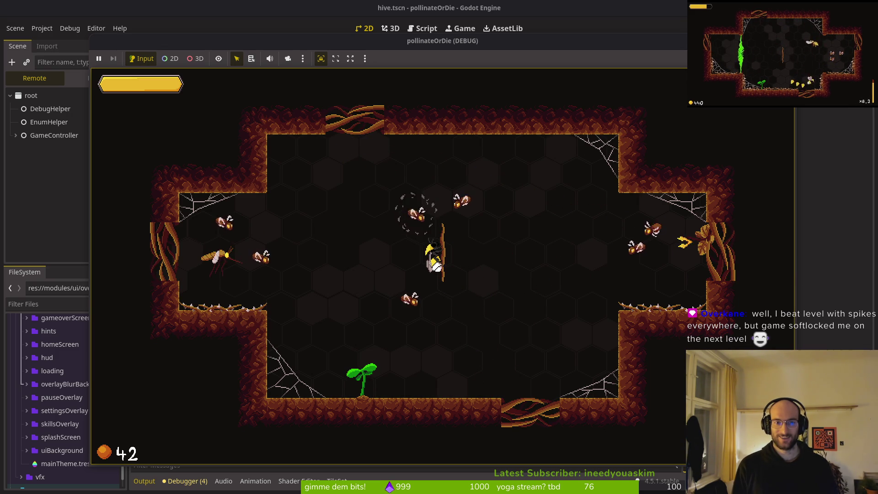
Step: Pause and resume with Esc, suspend and resume the game, then stop it with F8
key(Escape)
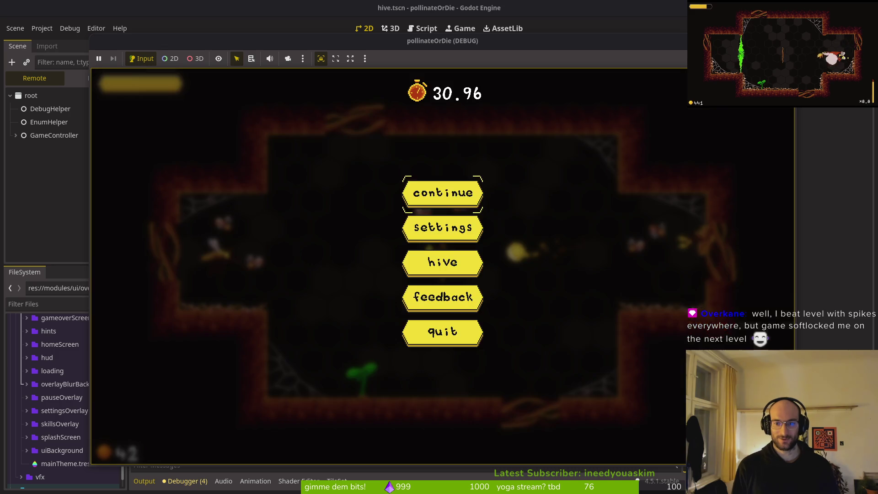
key(Escape)
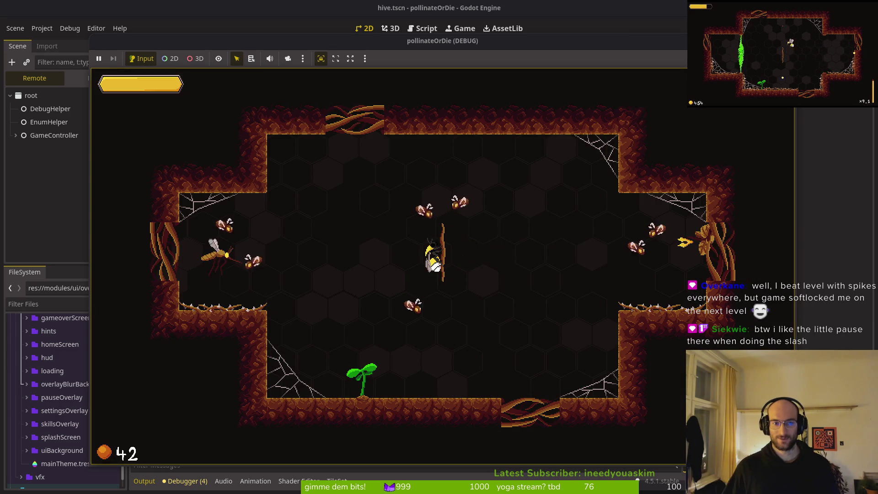
click(100, 63)
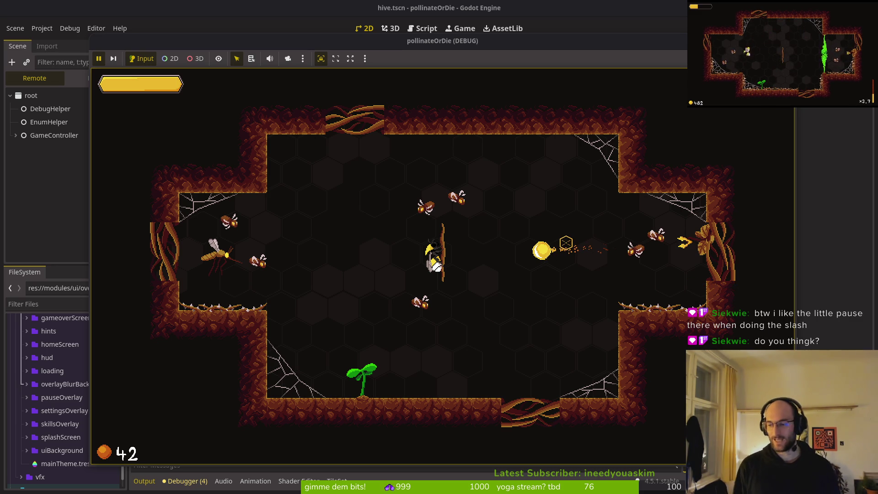
click(90, 83)
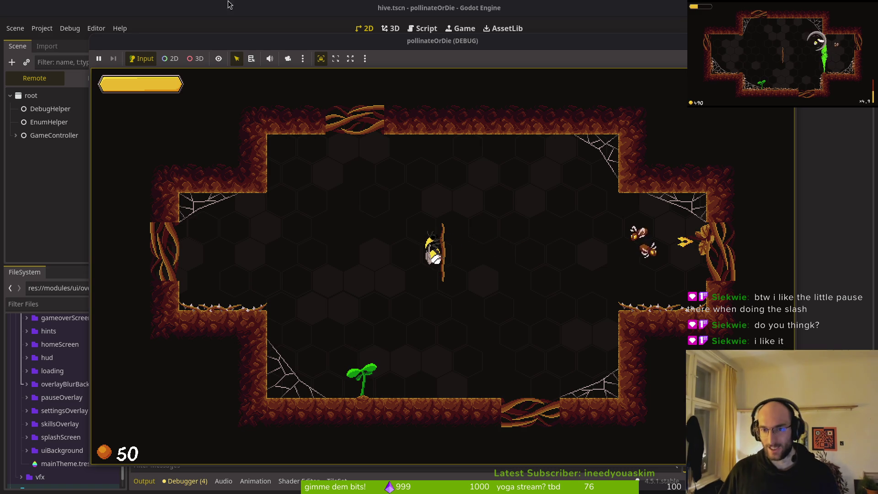
key(F8)
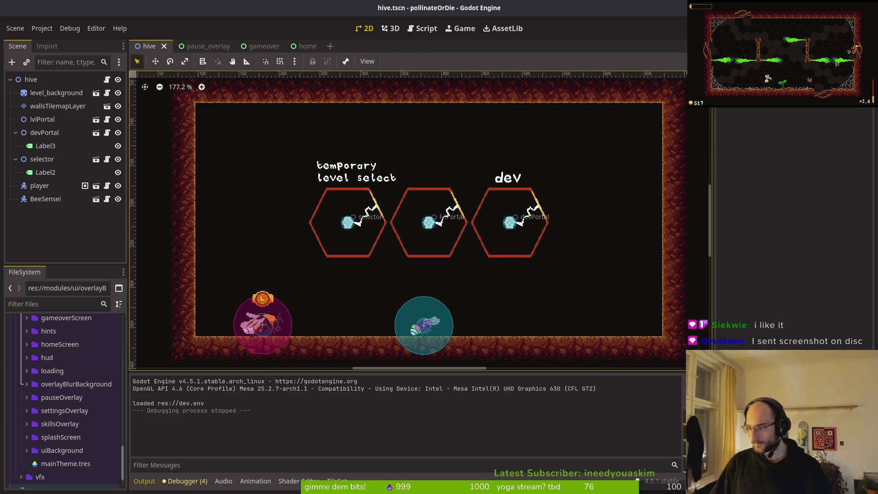
Step: Switch to the Neovim terminal with the pollinate-or-die listing and open the file finder
key(super)
key(super)
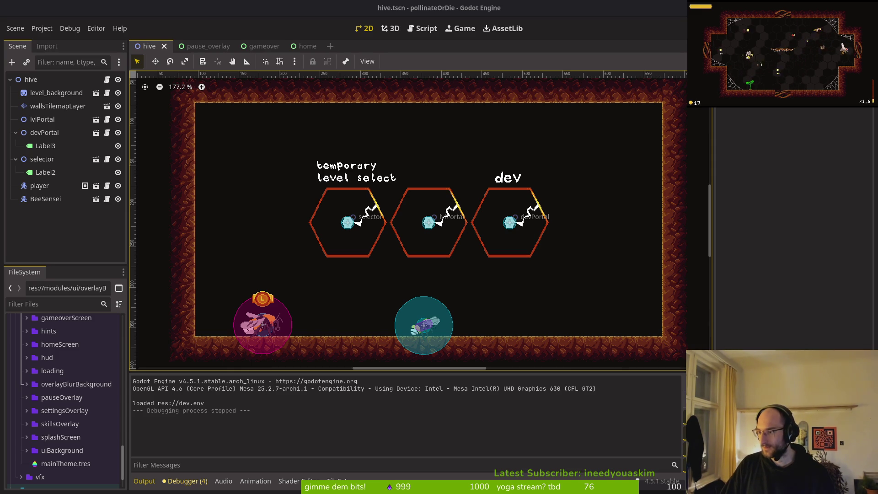
key(super+2)
key(super+Return)
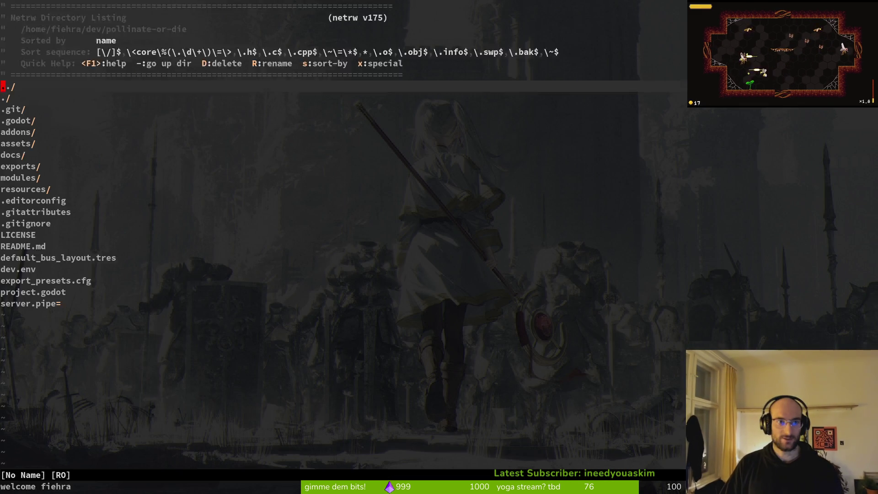
Step: Open level_6.gd by searching 'level6' in the file finder
text(level)
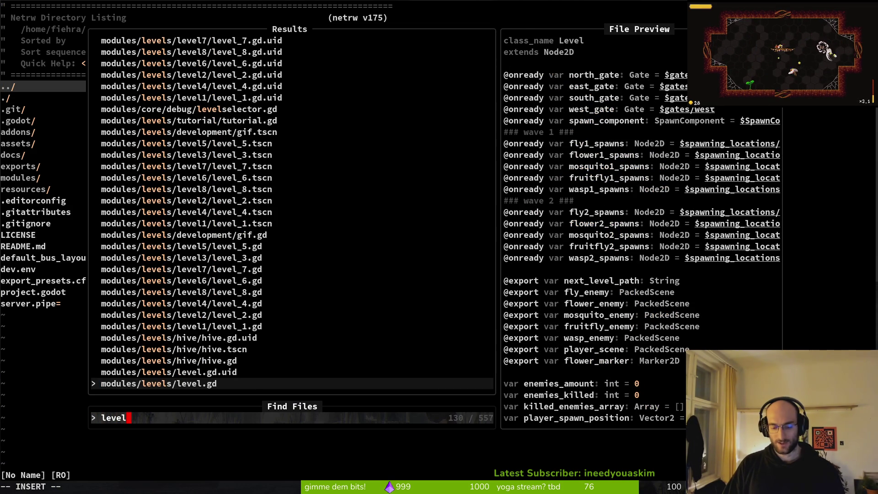
text(7)
key(BackSpace)
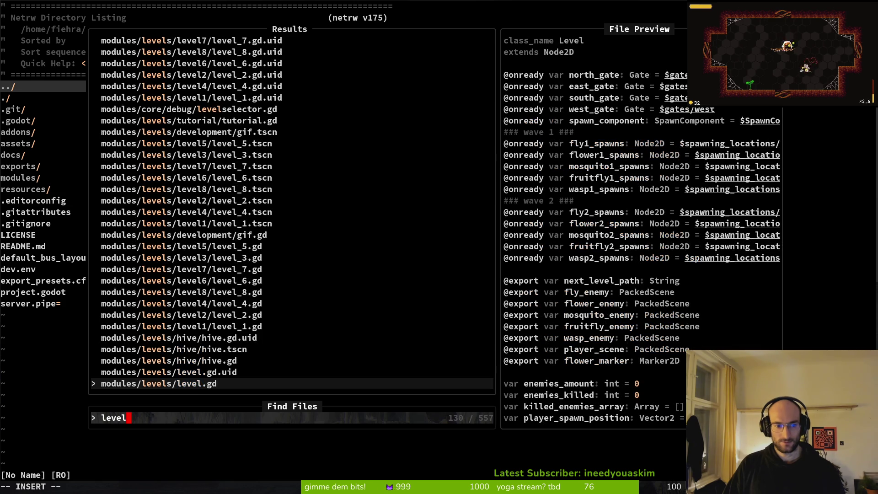
text(6)
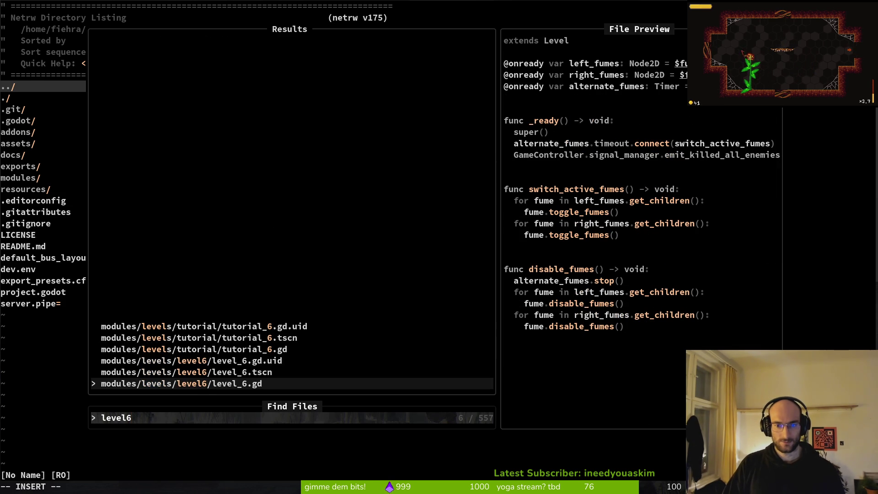
key(Return)
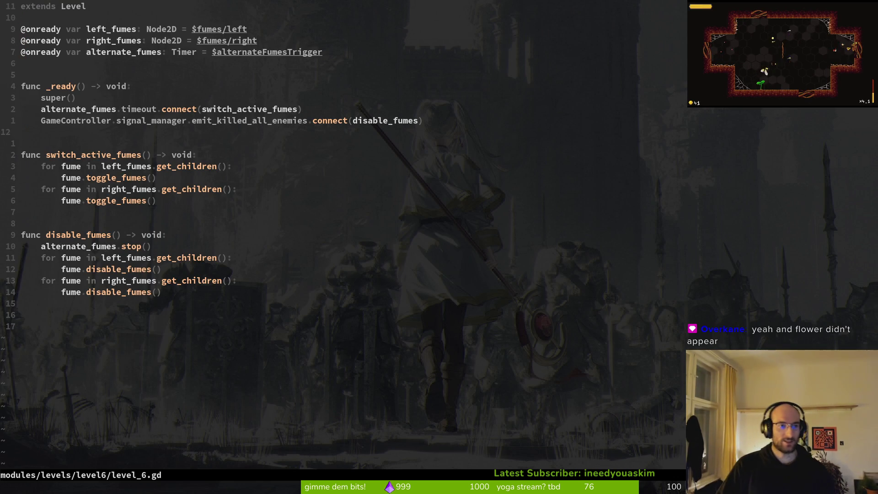
Step: Open level.gd by searching 'level' in the file finder
key(space)
key(f)
key(f)
text(level)
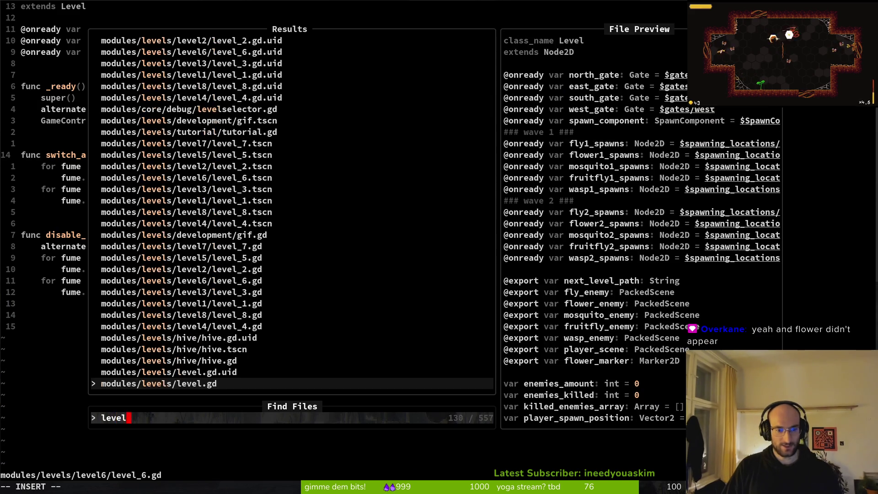
key(Return)
Step: Scroll through level.gd and select down to the emit_killed_all_enemies line
scroll(532, 303, down, 7)
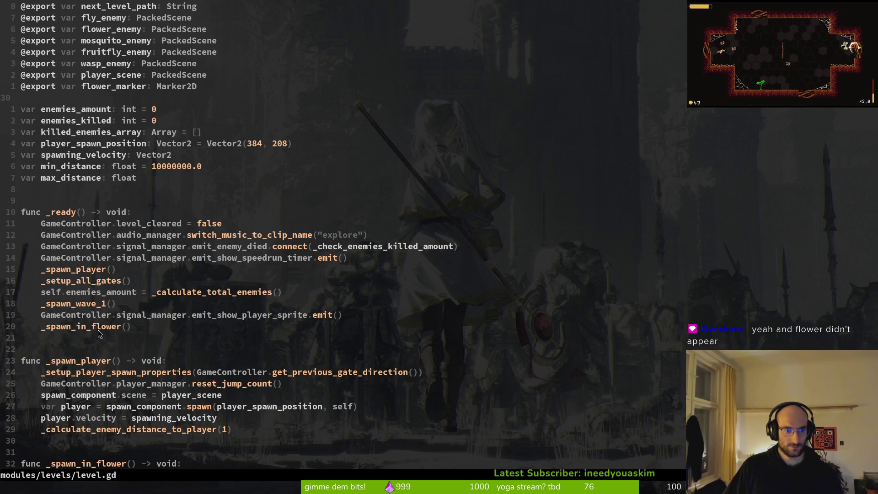
scroll(98, 331, down, 4)
scroll(108, 311, down, 4)
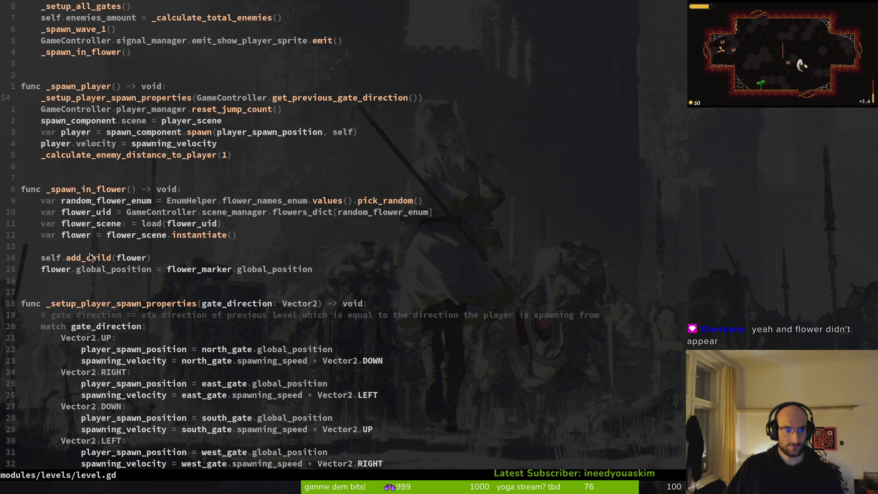
scroll(89, 248, down, 4)
scroll(117, 311, up, 5)
scroll(110, 244, down, 9)
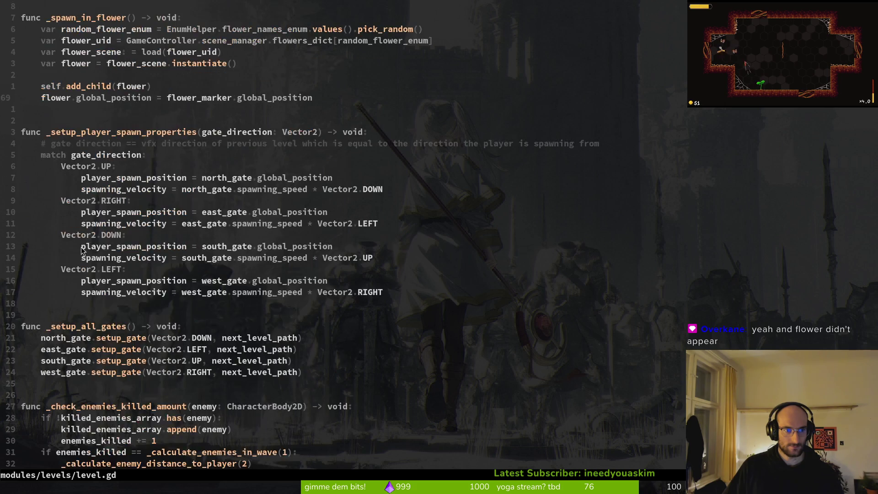
scroll(105, 310, down, 1)
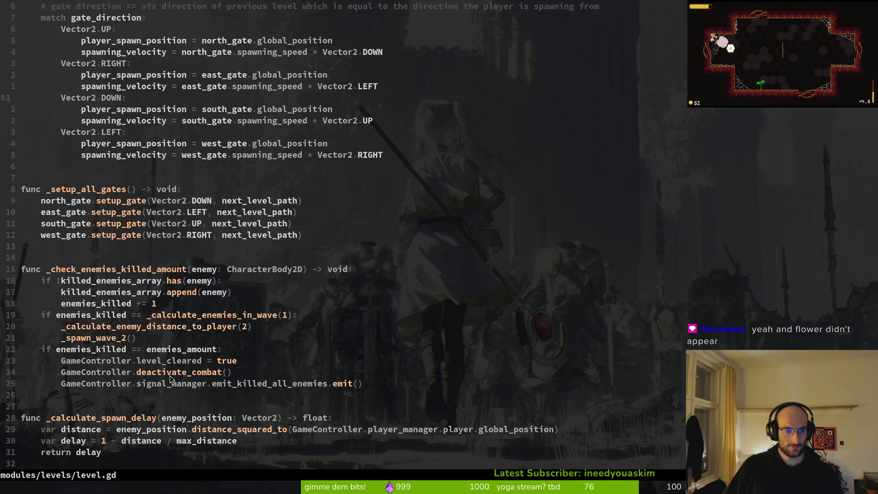
scroll(350, 387, down, 1)
drag(361, 372, 29, 340)
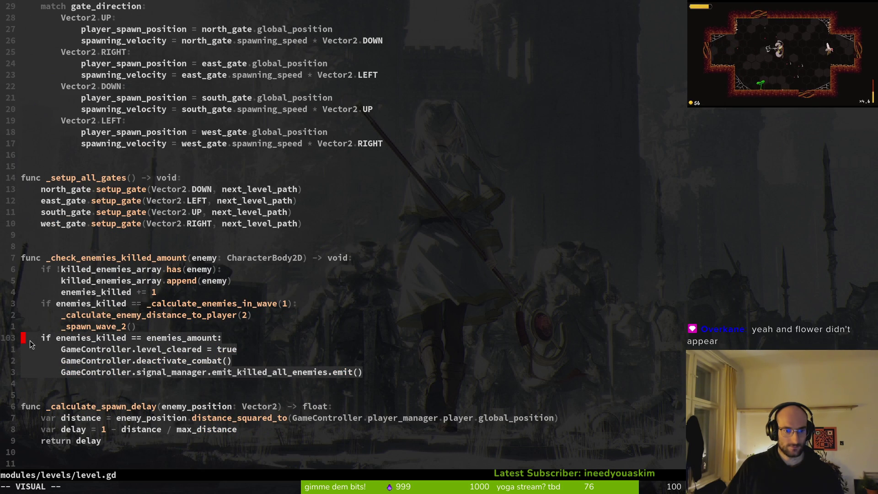
click(285, 371)
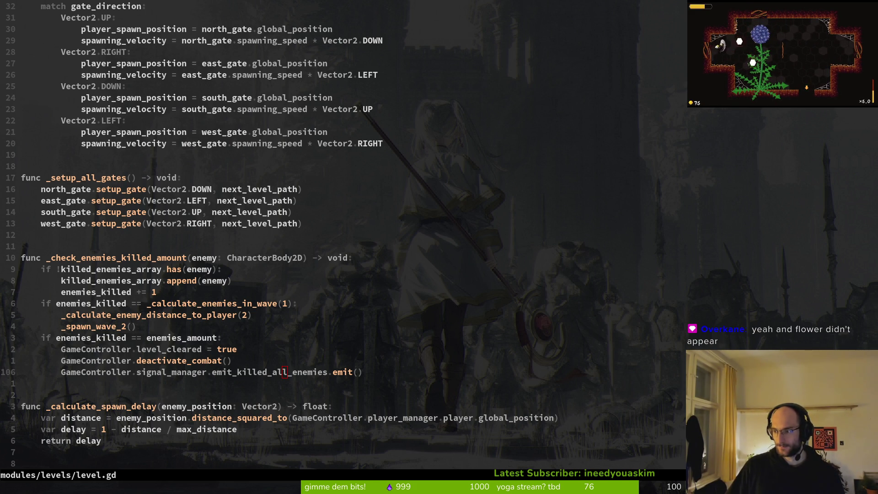
key(alt+Tab)
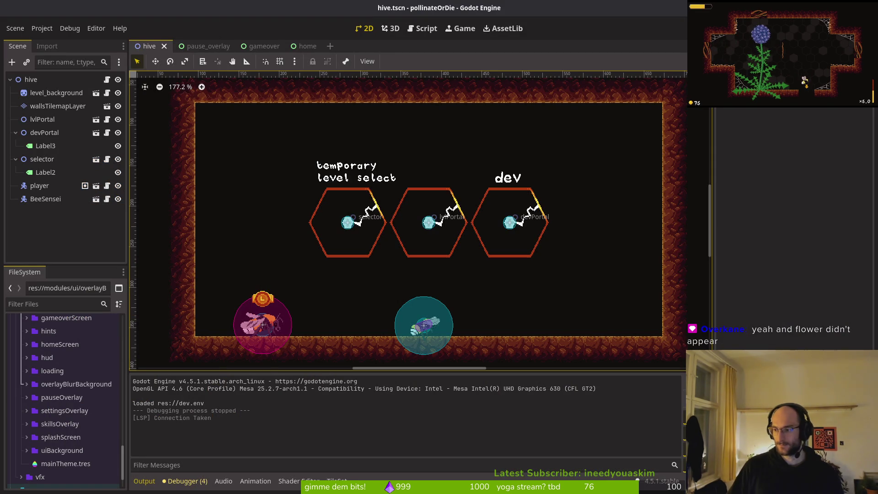
key(alt+Tab)
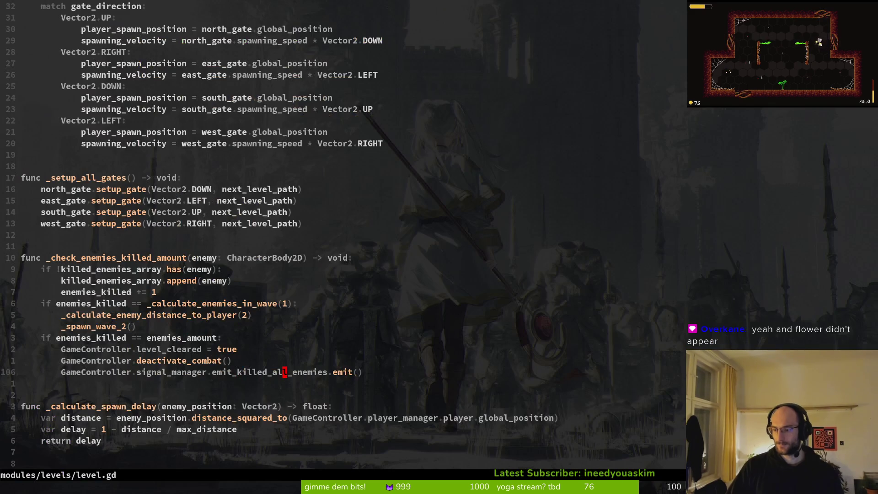
Step: Open debug.helper.gd by searching 'debug' in the file finder
key(space)
key(f)
key(f)
text(debug)
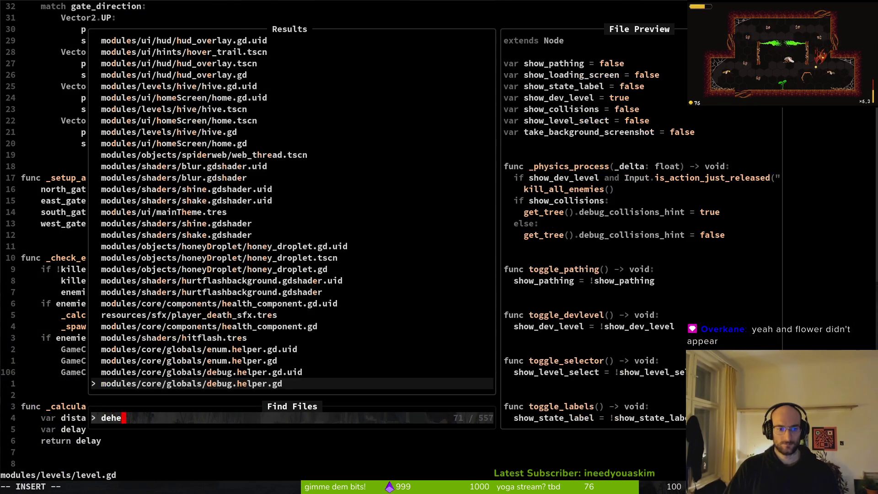
key(Return)
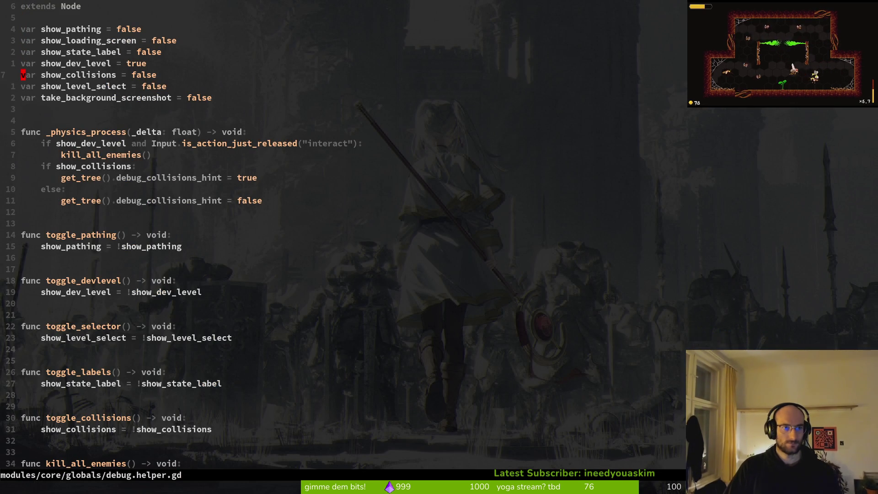
Step: Change show_level_select to true, save with :w, and launch the game with F5
text(rue)
key(Escape)
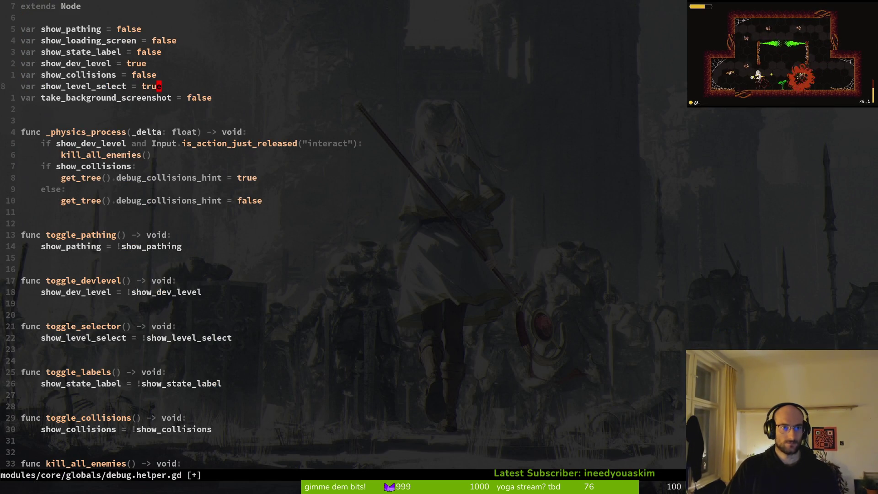
text(:w)
key(Return)
key(alt+Tab)
key(F5)
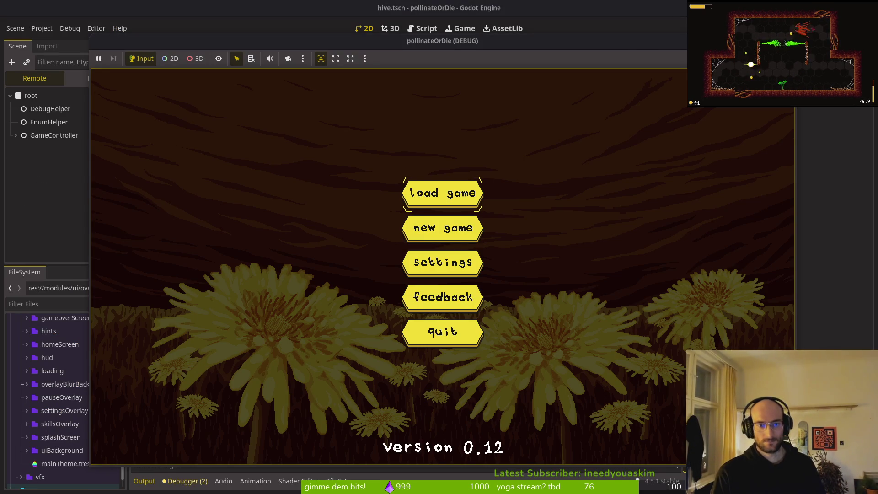
Step: Open the level-select menu, move the choice to level 6, and start it
key(Return)
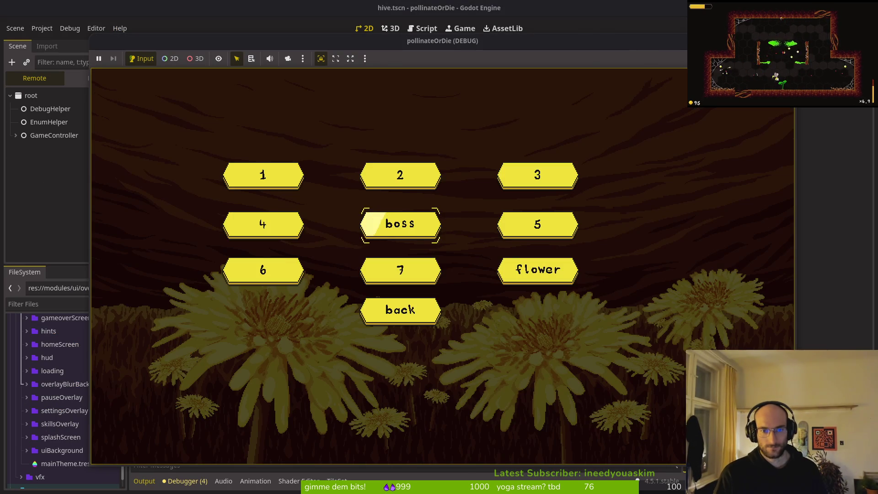
key(Left)
key(Down)
key(Return)
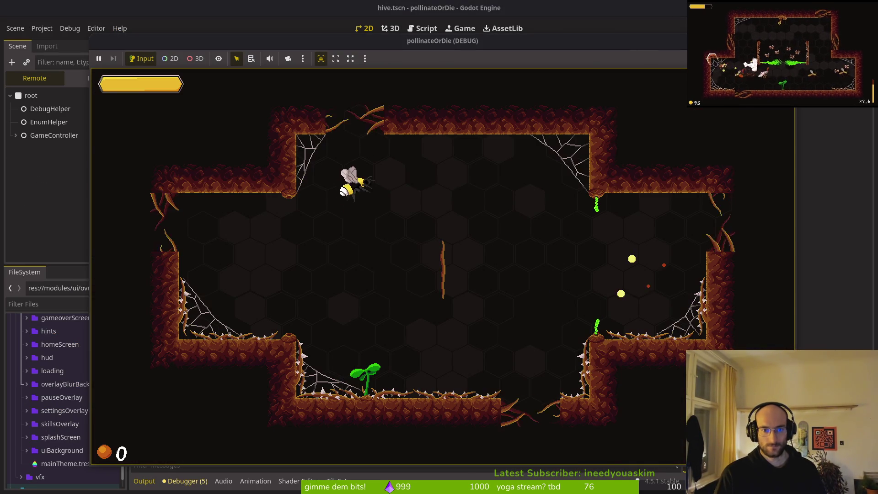
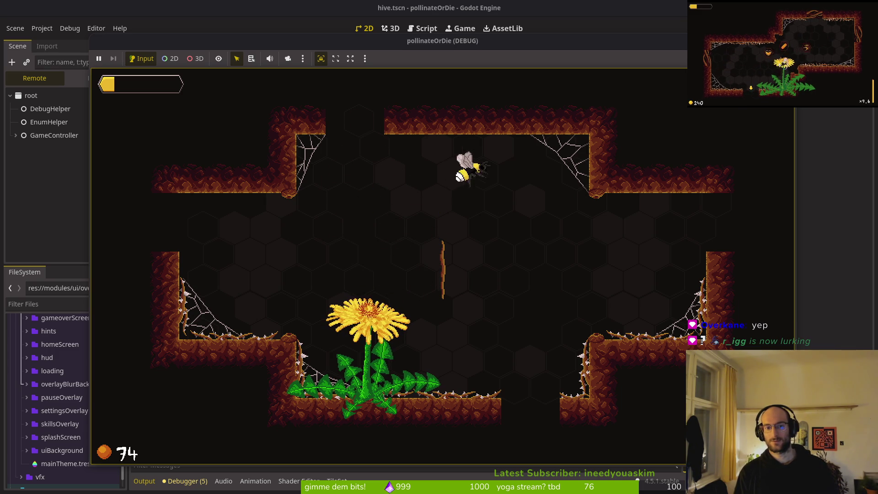
Step: Pause the game and turn on 'state labels' in the debugging settings, then resume
key(Escape)
key(Return)
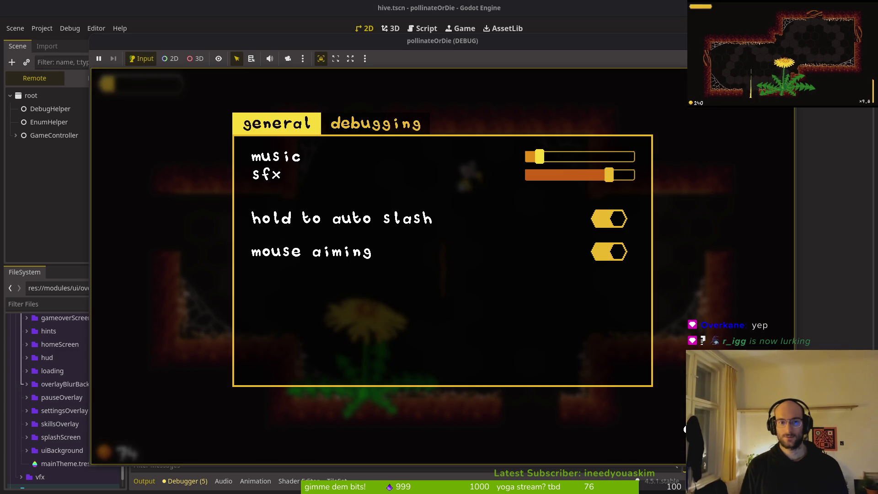
key(e)
key(Down)
key(Return)
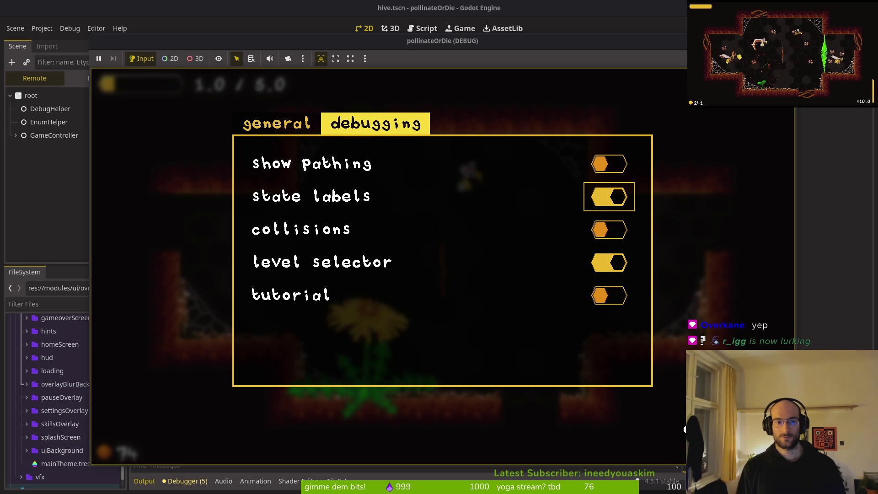
key(Escape)
key(Escape)
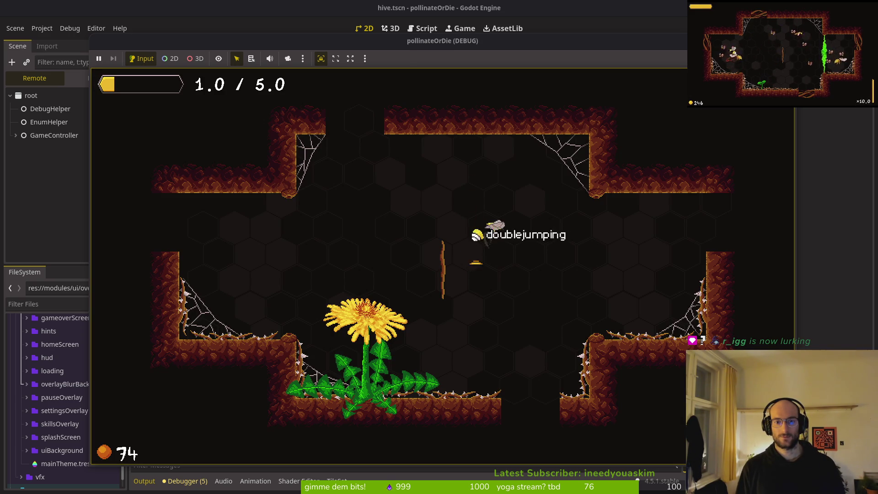
Step: Dash, slash and fly the bee around the hive and the flower until it clings to the vine
key(shift)
key(space)
key(shift)
key(space)
key(shift)
key(shift)
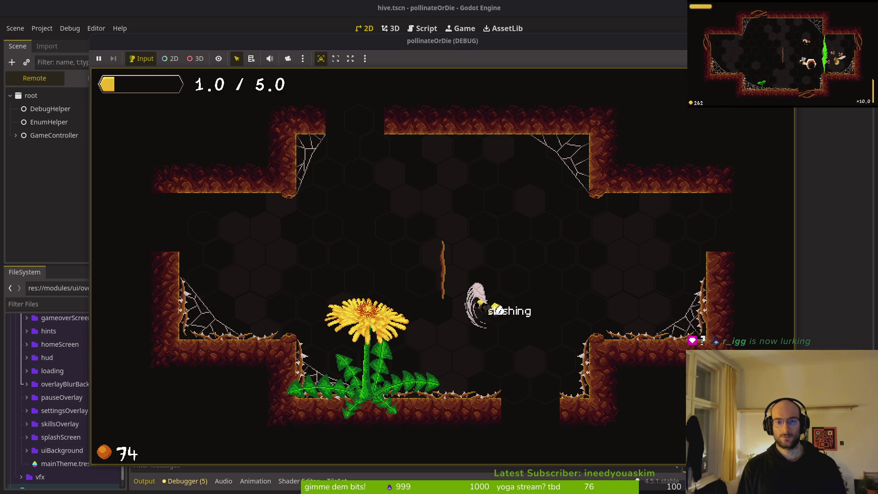
key(shift)
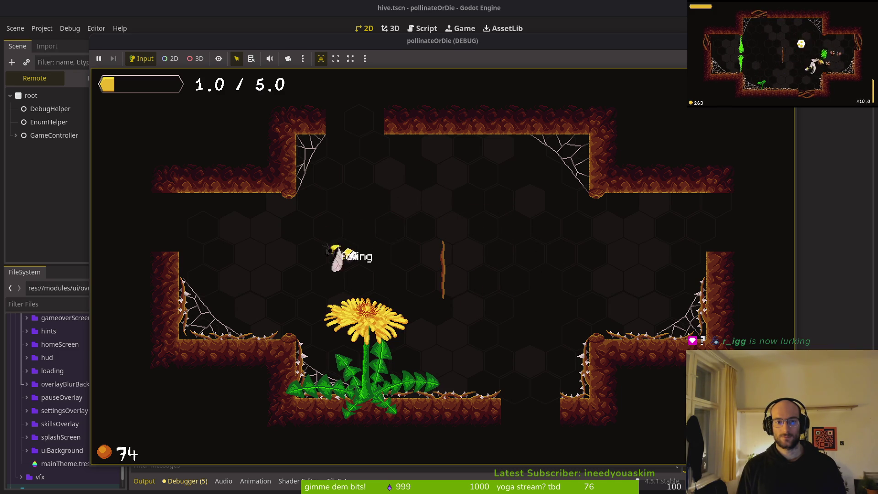
key(space)
key(shift)
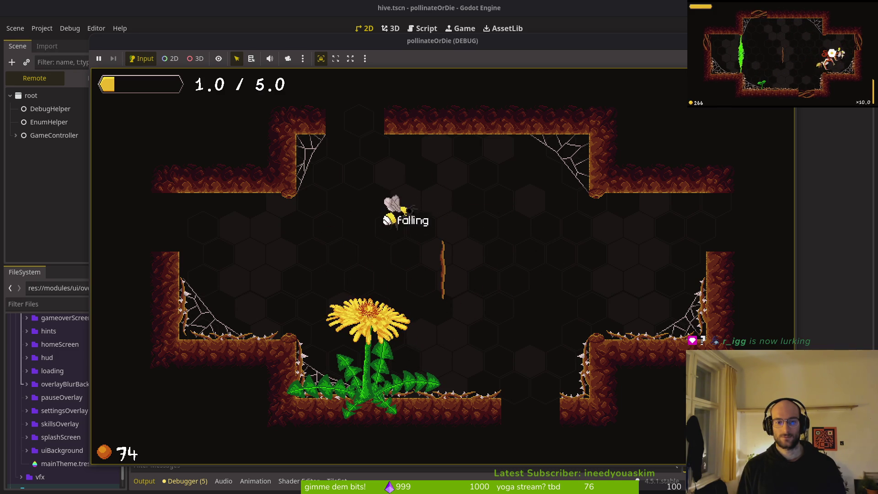
key(space)
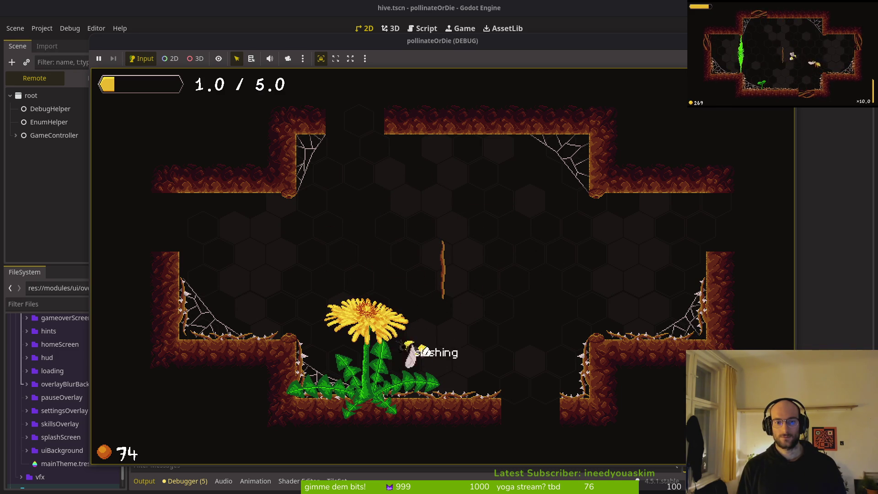
key(shift)
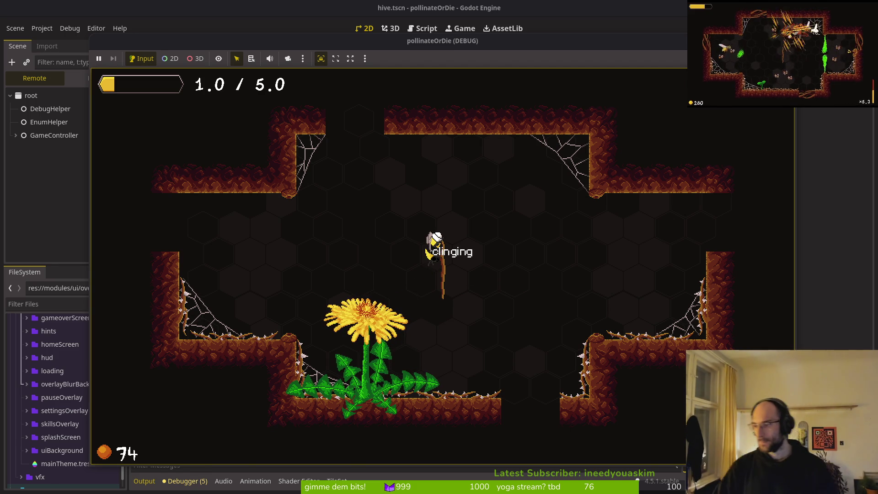
key(alt+Tab)
Step: Open the player's smash.gd attack script with Telescope Find Files
key(space)
key(f)
key(f)
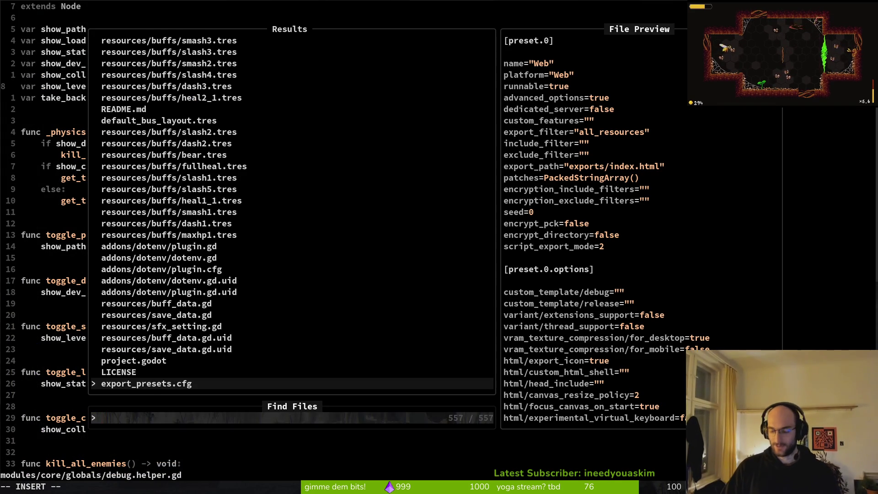
text(smash)
key(Up)
key(Down)
key(Up)
key(Up)
key(Up)
key(Up)
key(Up)
key(Up)
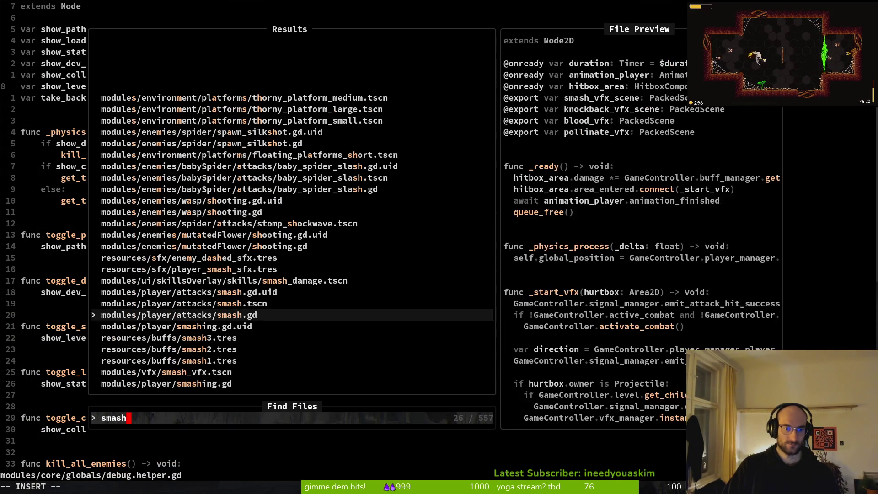
key(Return)
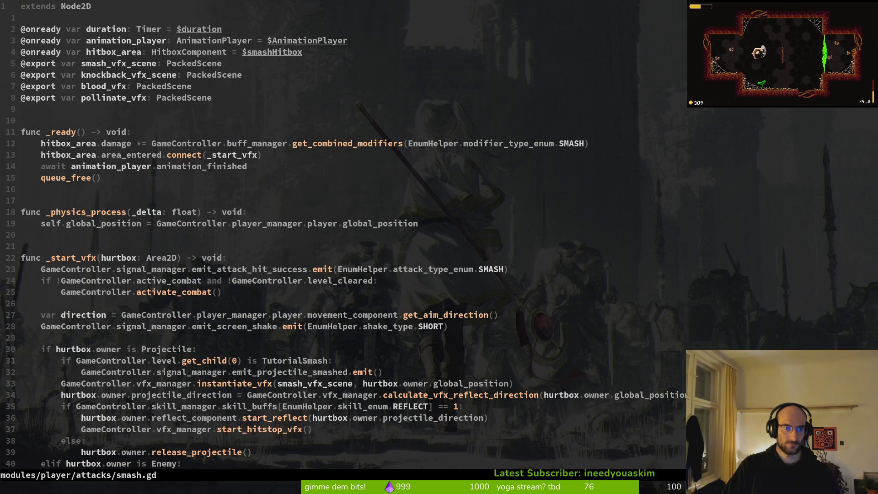
Step: Open smashing.gd, then open slashing.gd in a vertical split beside it
key(space)
key(f)
key(f)
text(smashing)
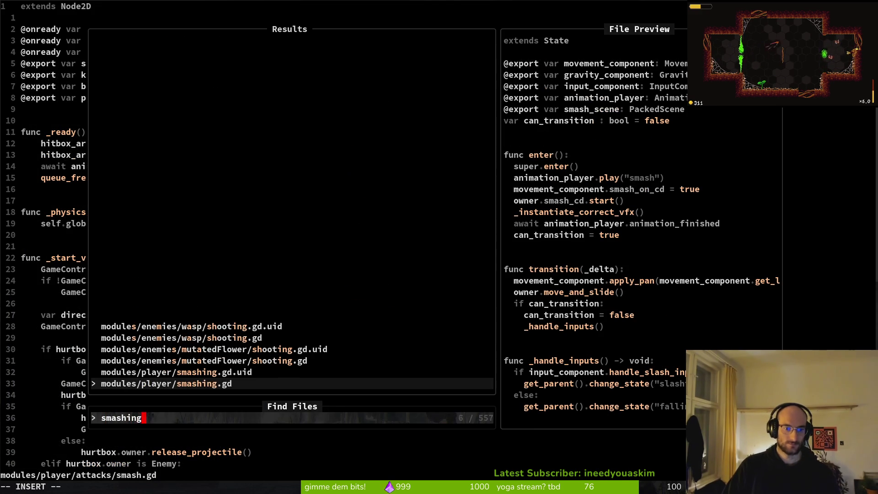
key(Return)
key(space)
key(f)
key(f)
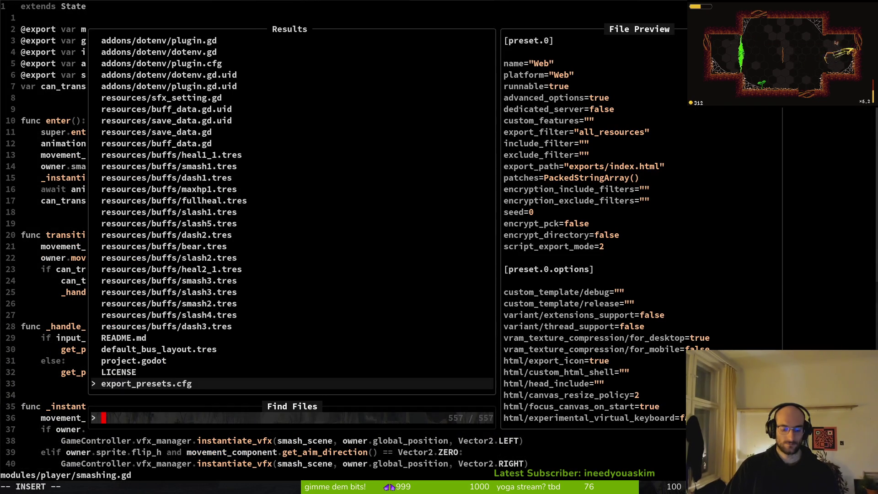
text(slashing)
key(ctrl+v)
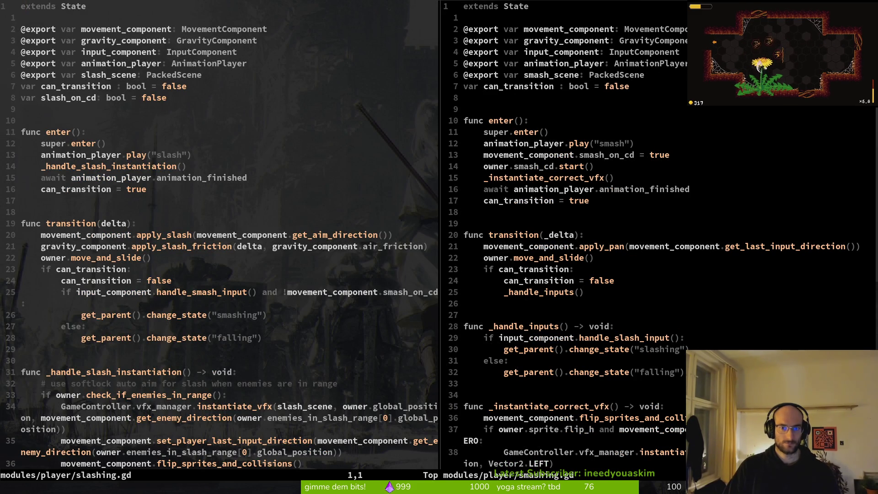
Step: Add print_debug("leaving") under 'if can_transition:' in smashing.gd and save with :w
key(ctrl+w)
key(l)
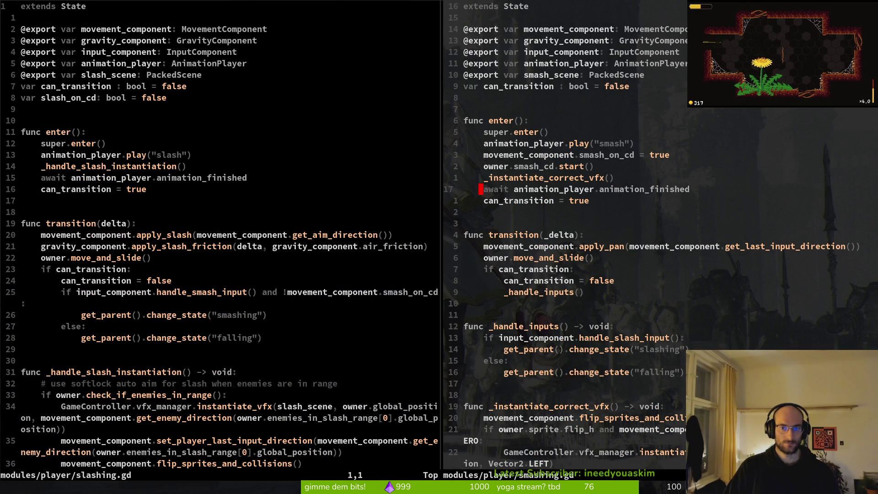
key(shift+v)
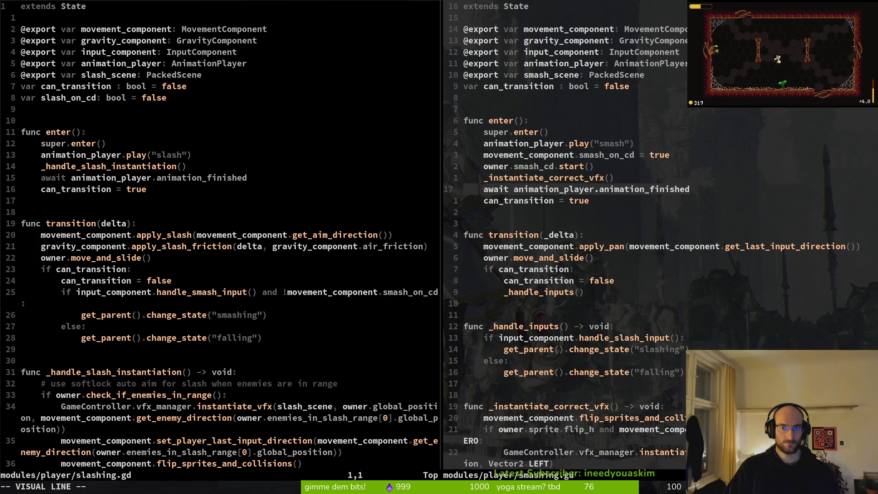
key(Escape)
key(k)
key(k)
key(k)
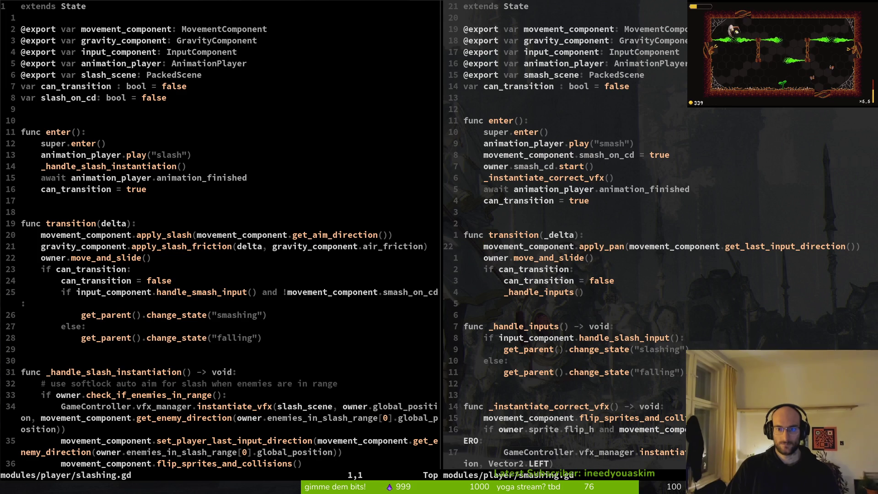
text(oprint_debug("leaving)
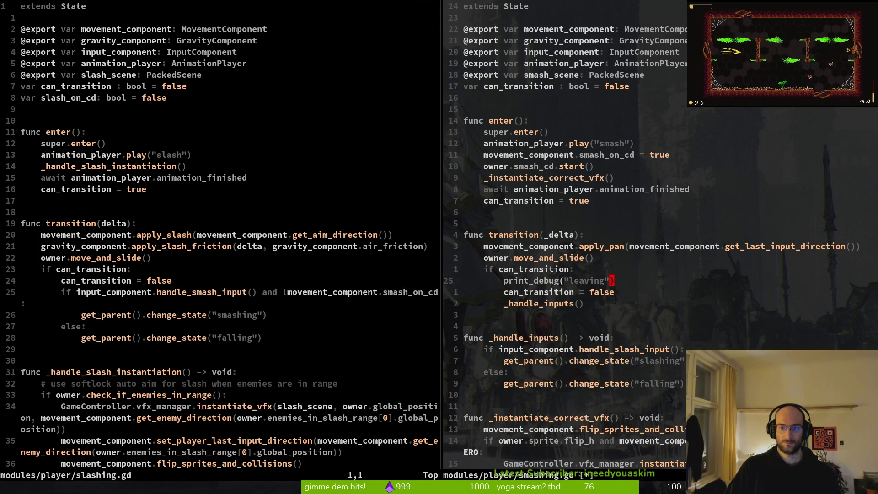
text(:w)
key(Return)
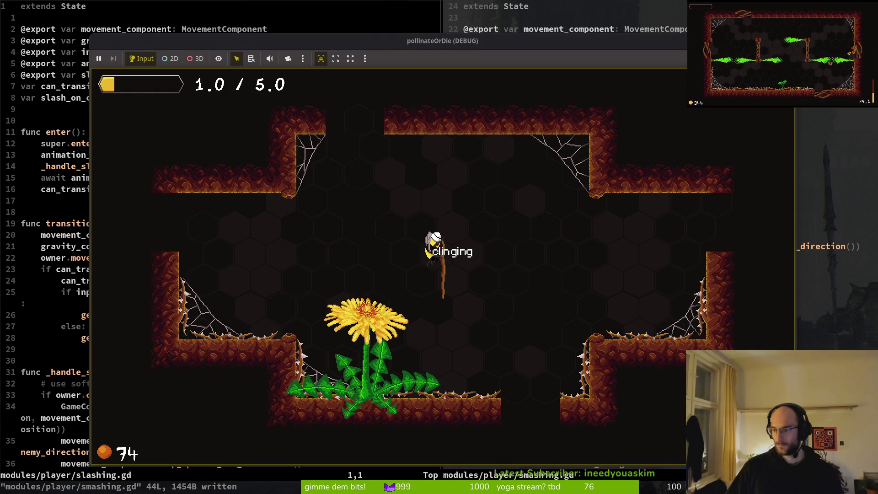
Step: Move the game window aside, jump off the wall and smash to trigger the 'leaving' log
key(alt+Tab)
mouse_move(372, 44)
mouse_down()
mouse_move(547, 29)
mouse_move(526, 43)
mouse_up()
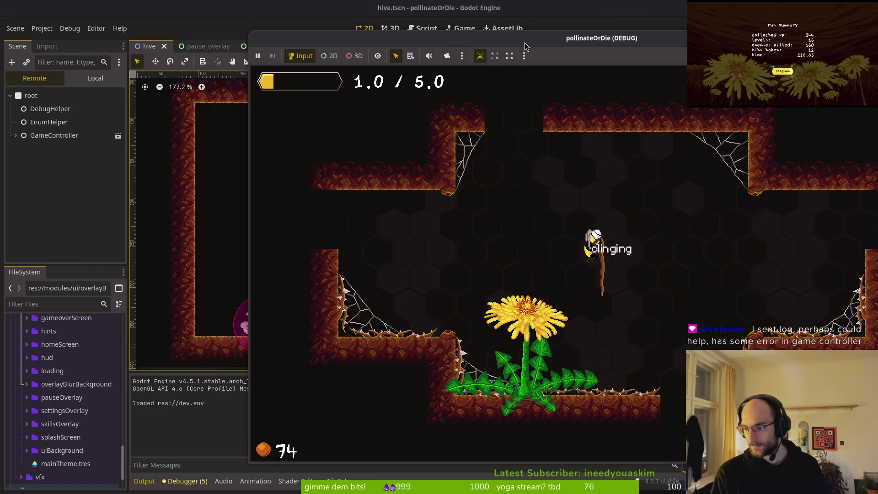
key(space)
key(Down)
key(Down)
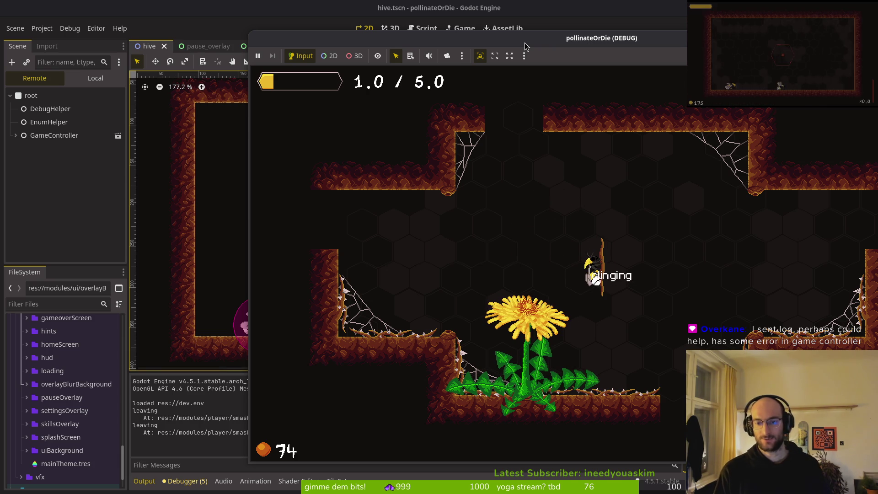
mouse_move(541, 45)
mouse_down()
mouse_move(671, 31)
mouse_move(577, 35)
mouse_up()
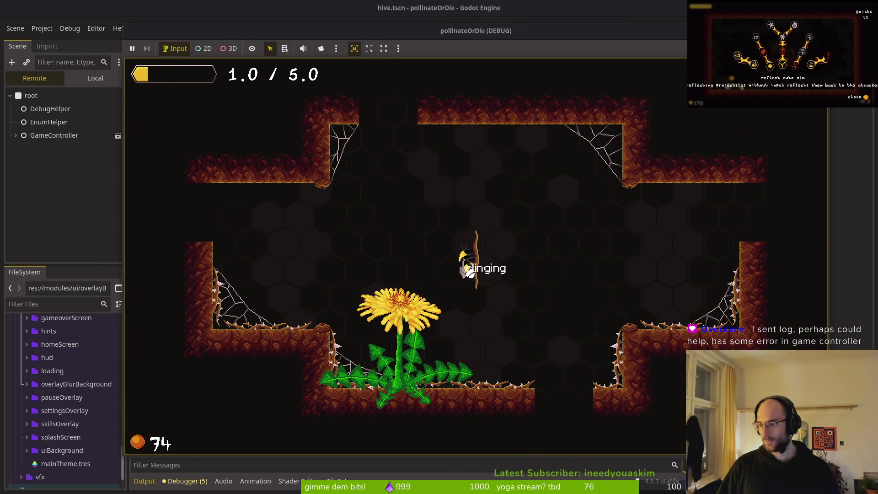
key(alt+Tab)
scroll(567, 317, down, 7)
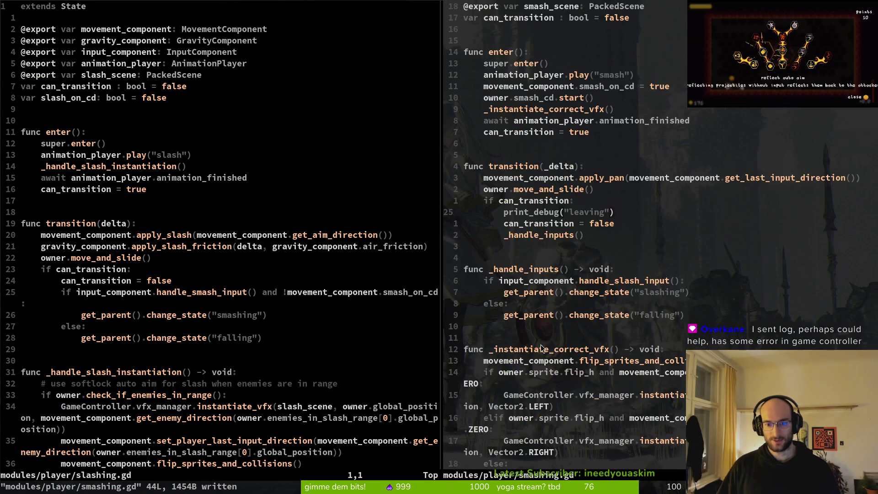
Step: Compare the can_transition lines in slashing.gd and smashing.gd, landing on smashing.gd's print_debug line
scroll(567, 197, up, 6)
click(79, 189)
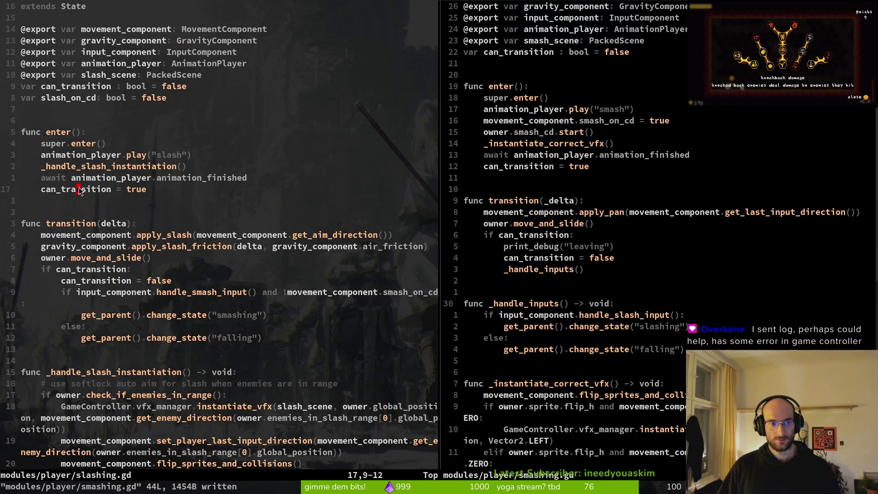
click(547, 54)
scroll(585, 73, up, 3)
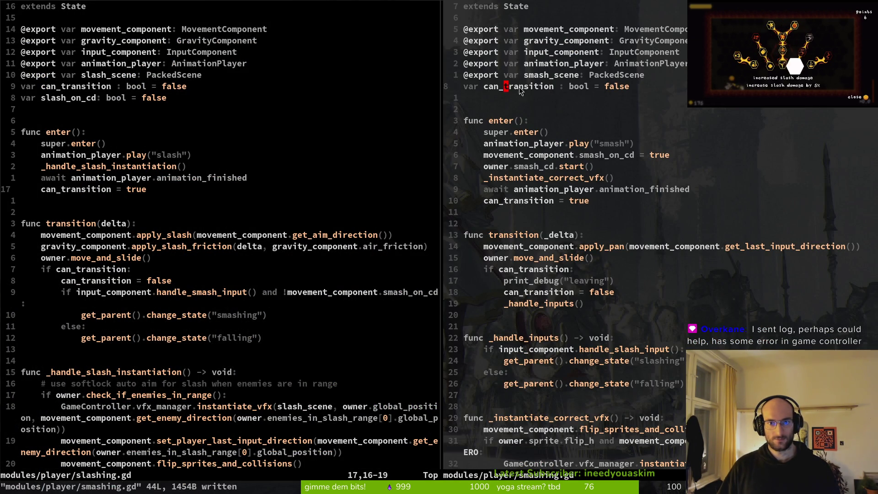
click(114, 264)
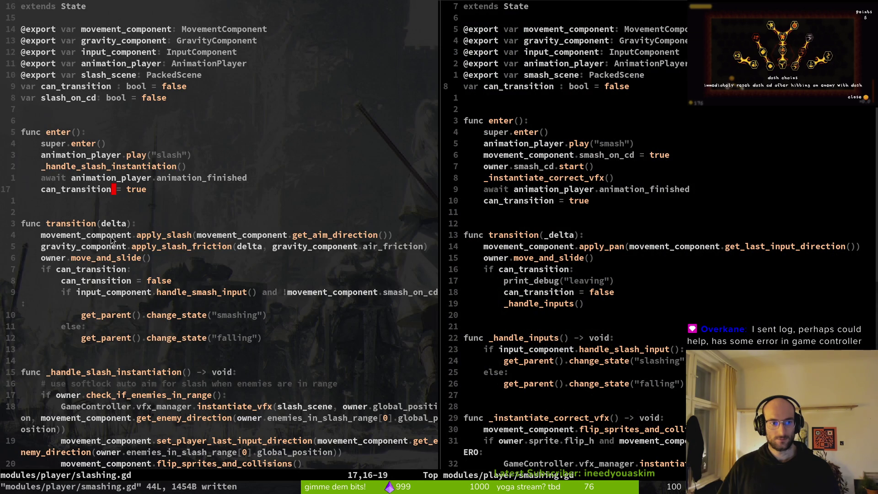
scroll(114, 249, down, 7)
scroll(108, 215, up, 7)
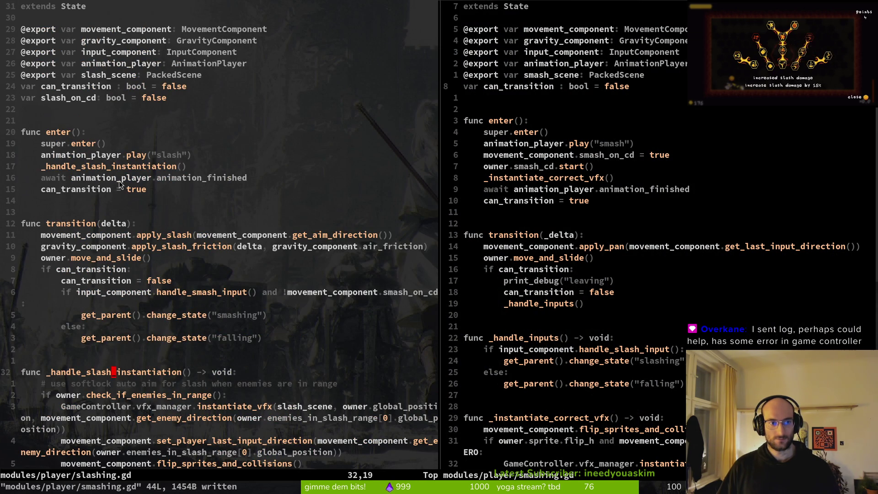
click(115, 280)
key(shift+v)
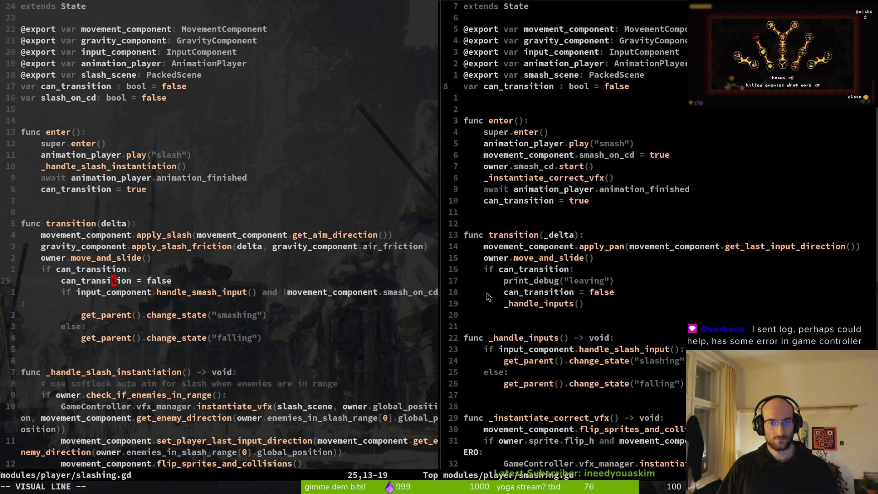
click(567, 291)
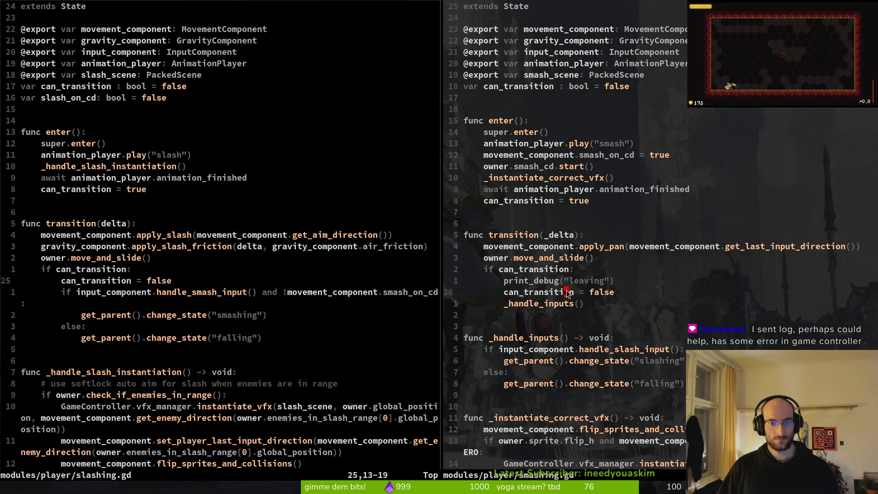
click(592, 399)
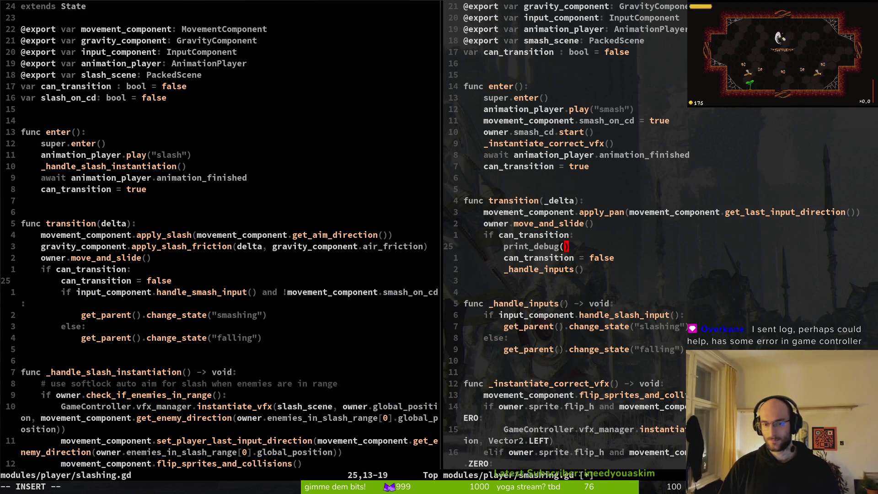
Step: Change the debug line to print_debug(can_transition) and move it above 'if can_transition:'
text(n)
key(Return)
key(Escape)
text(:w)
key(Return)
key(shift+v)
key(shift+k)
Step: Save smashing.gd with :w and relaunch the game with F5
key(Escape)
text(:w)
key(Return)
key(F5)
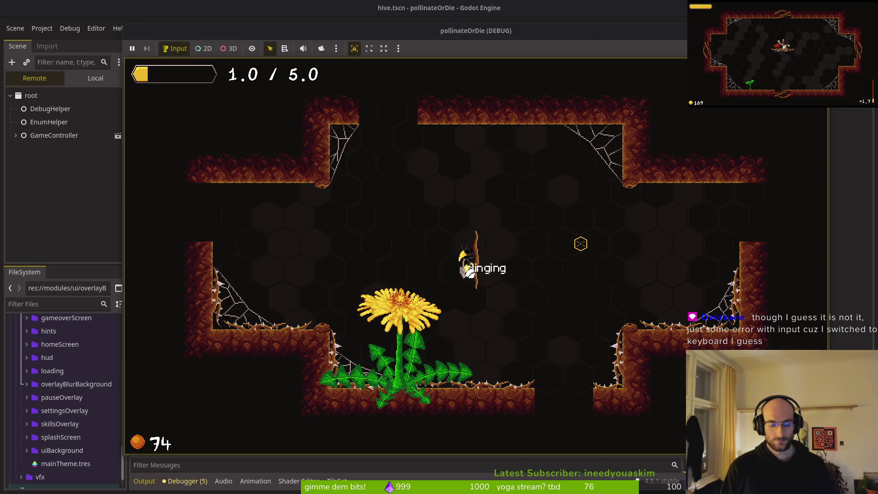
Step: Smash to print can_transition, fly the bee onto the wall stick, then stop the game with F8
drag(358, 50, 528, 48)
key(Left)
key(space)
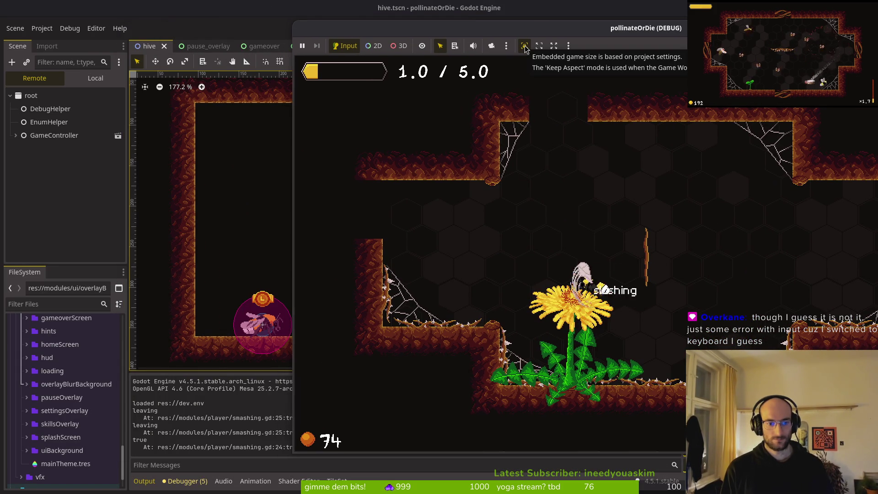
key(Right)
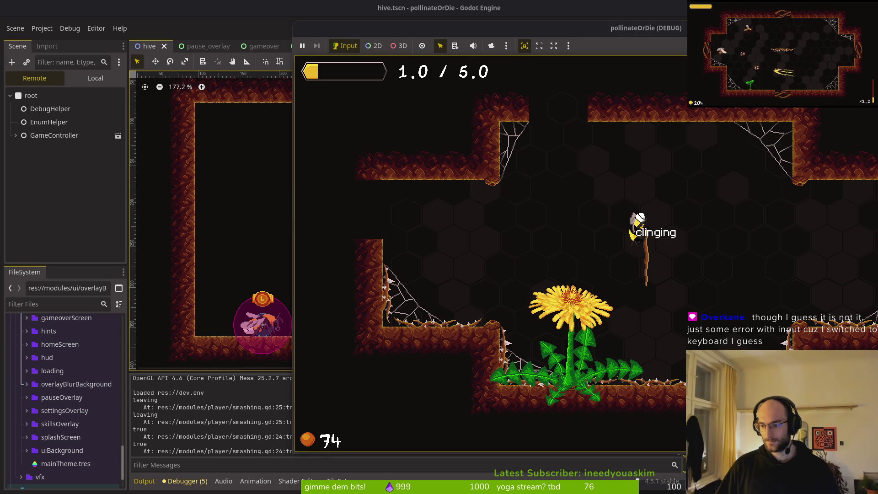
key(F8)
key(alt+Tab)
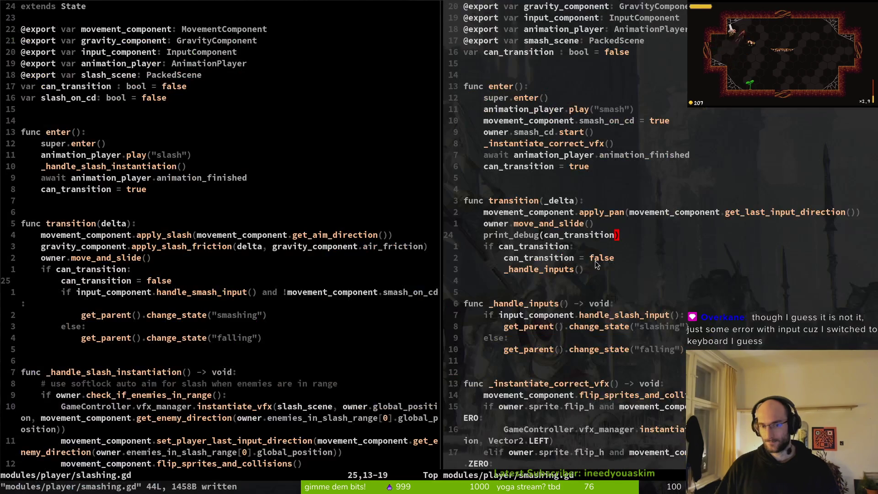
Step: Review smashing.gd's print_debug(can_transition) and surrounding transition logic without editing, then return to Godot
click(542, 239)
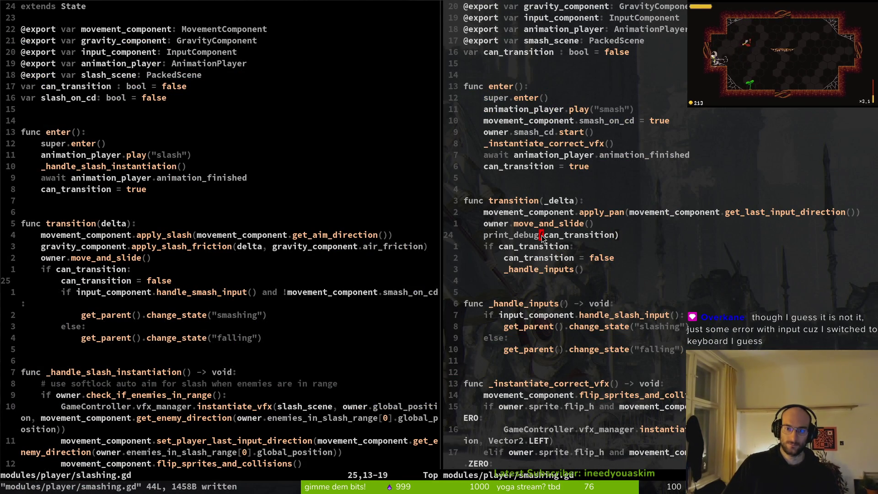
scroll(550, 269, down, 3)
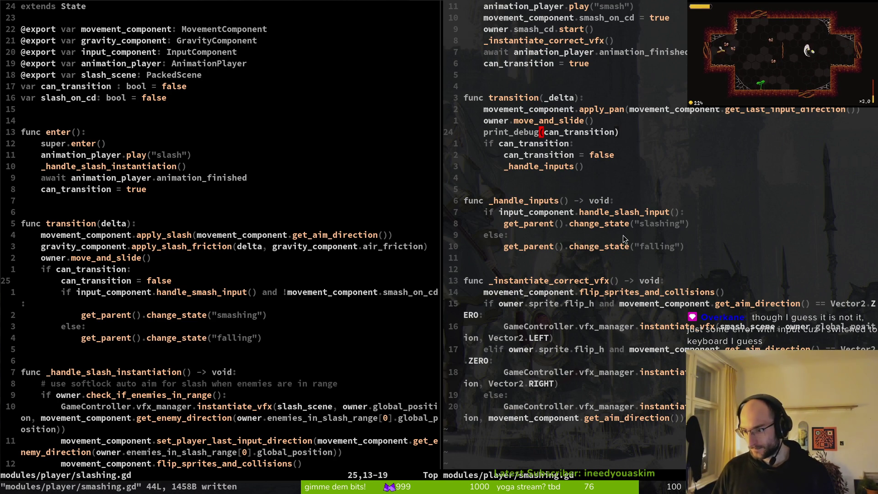
scroll(609, 213, up, 2)
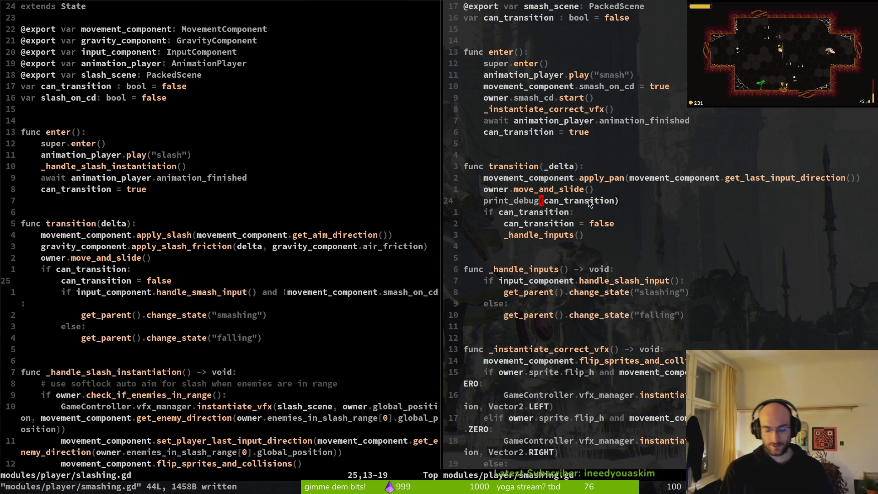
key(alt+Tab)
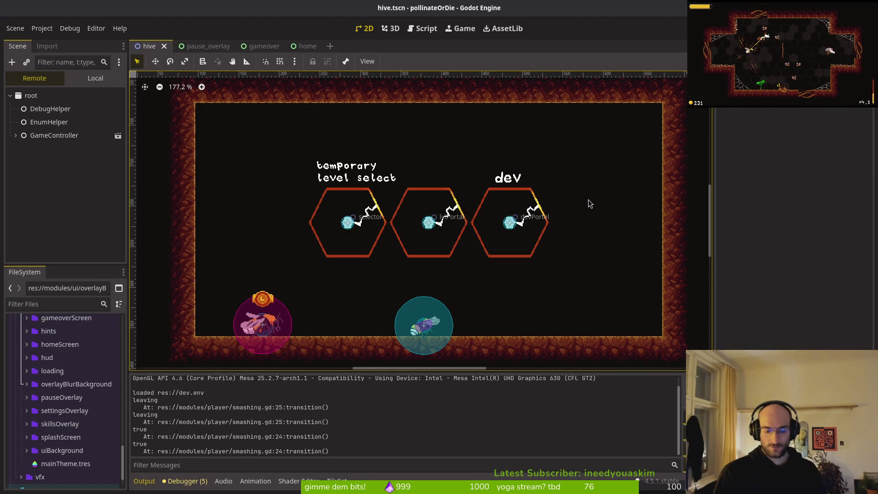
Step: Run the project with F5 and test smash attacks from the wall and onto the dandelion
key(F5)
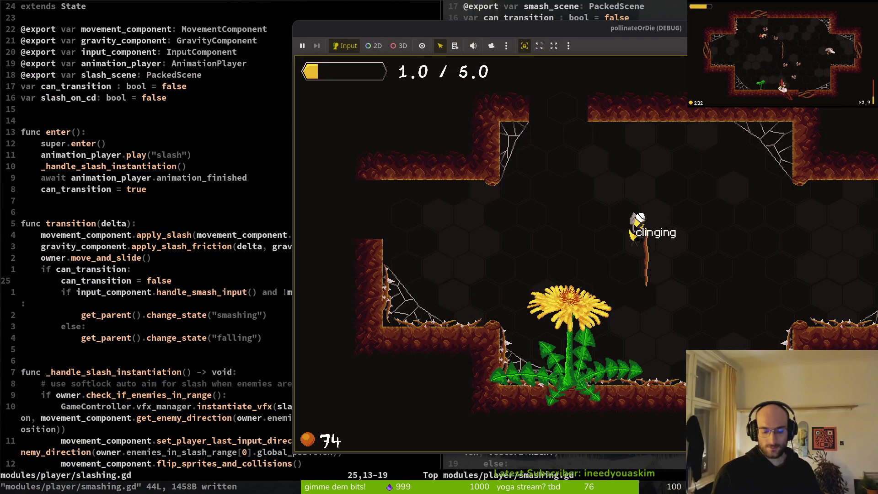
key(alt+Tab)
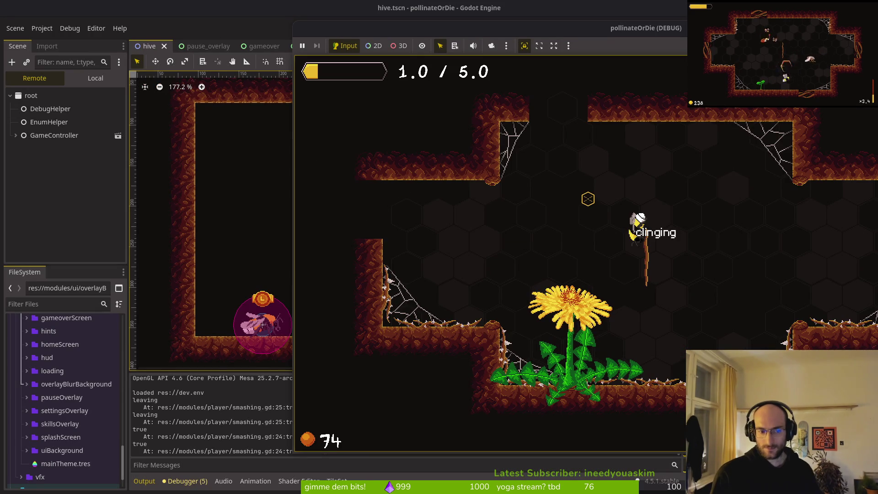
click(635, 226)
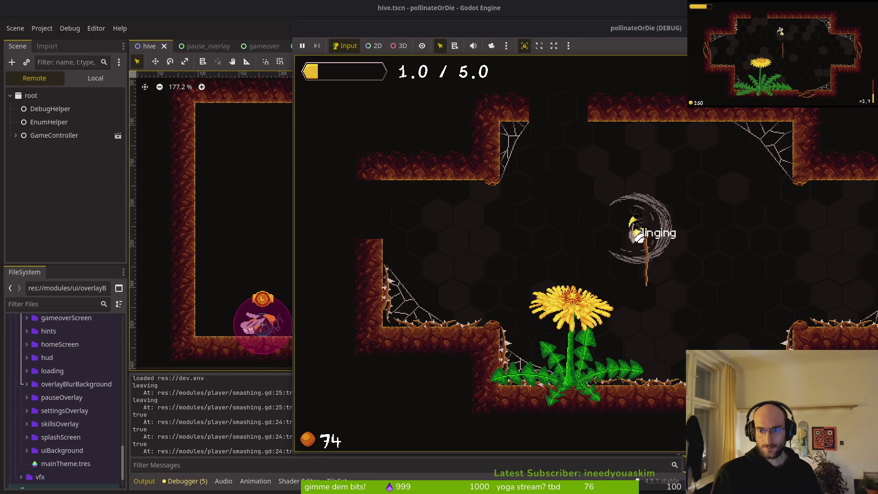
key(space)
click(594, 274)
click(583, 284)
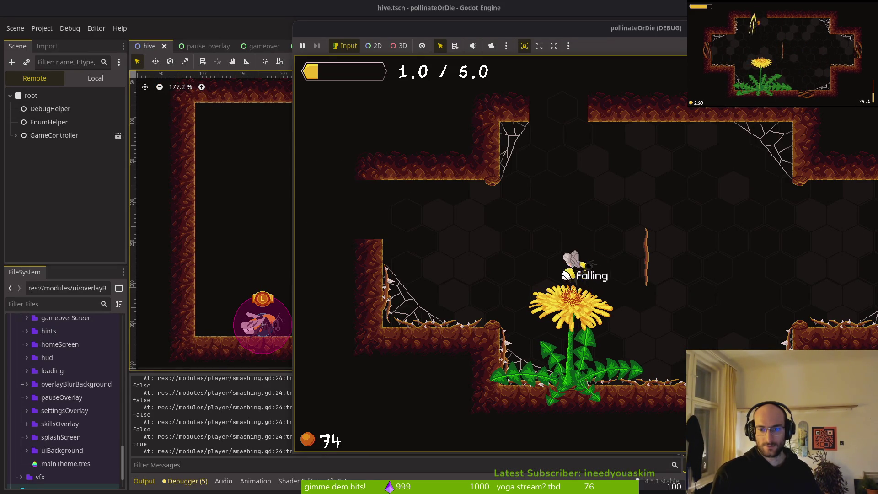
click(589, 282)
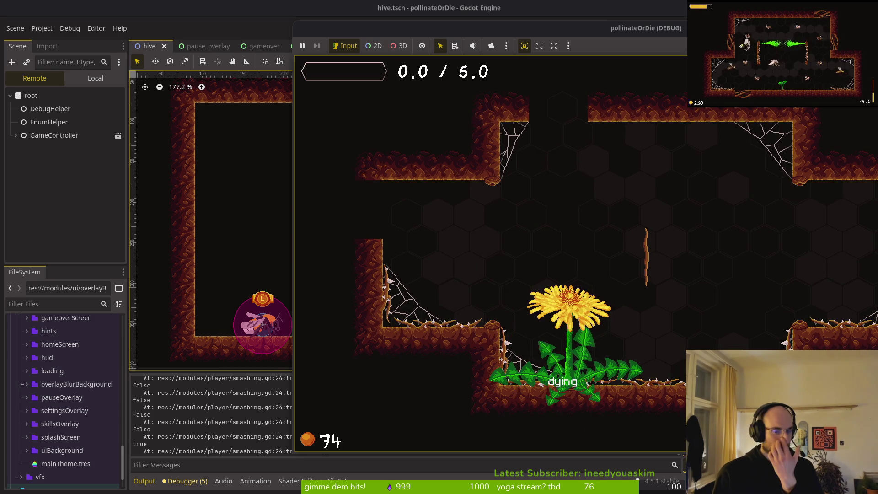
Step: Enter the level-select portal, play a level, then stop the debug run with F8
key(Return)
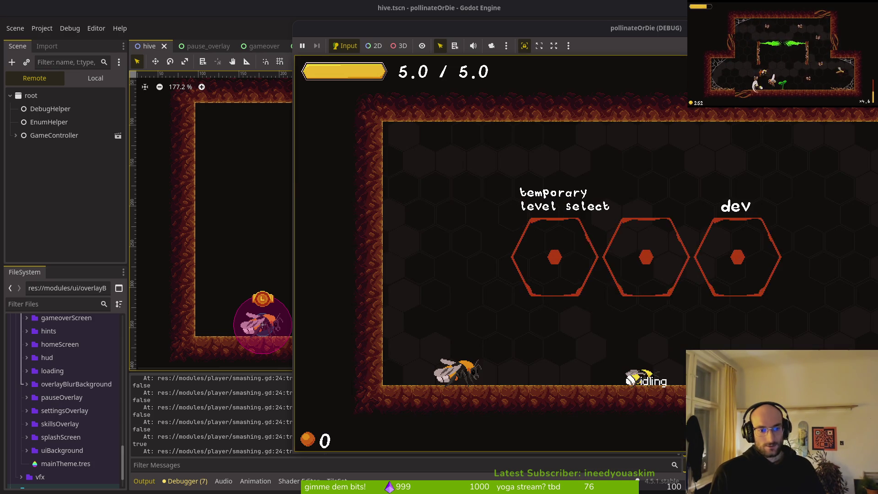
key(shift)
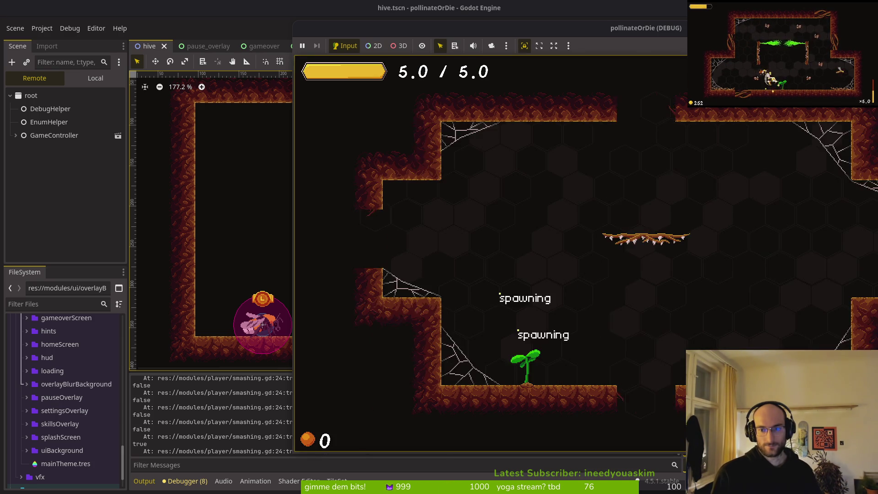
key(shift)
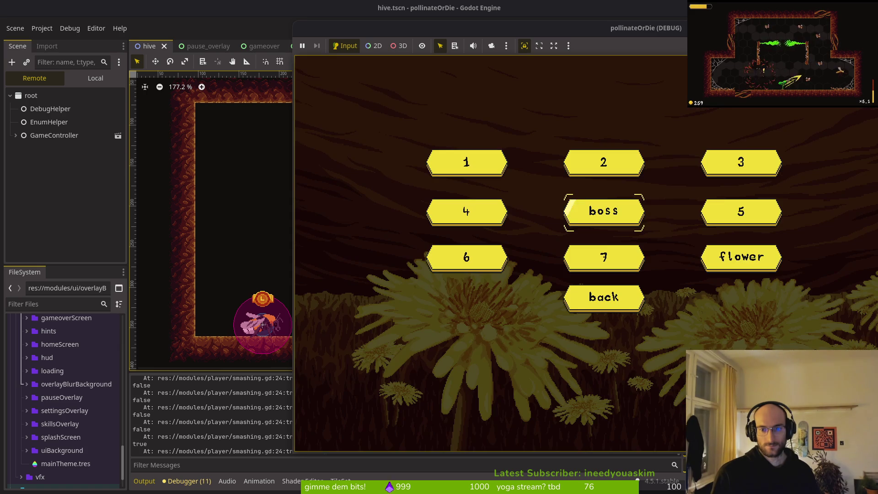
key(Return)
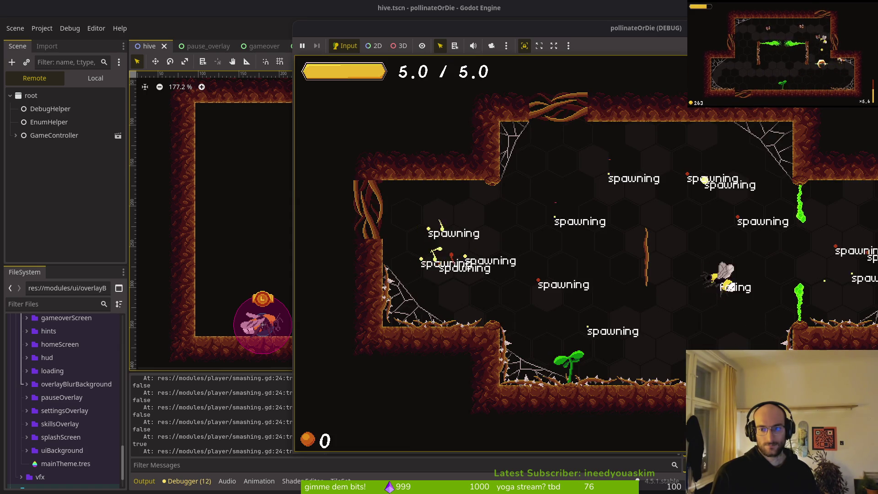
key(space)
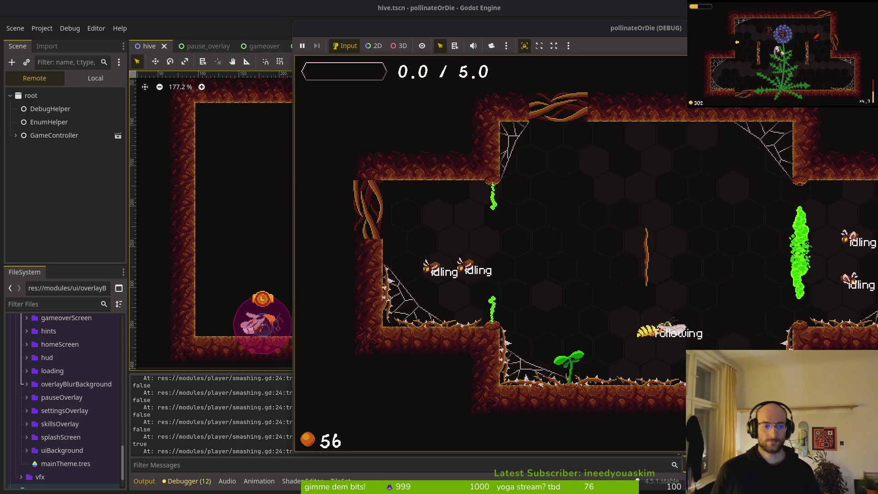
mouse_move(613, 33)
mouse_down()
mouse_move(795, 34)
mouse_move(511, 39)
mouse_move(491, 31)
mouse_move(446, 41)
mouse_up()
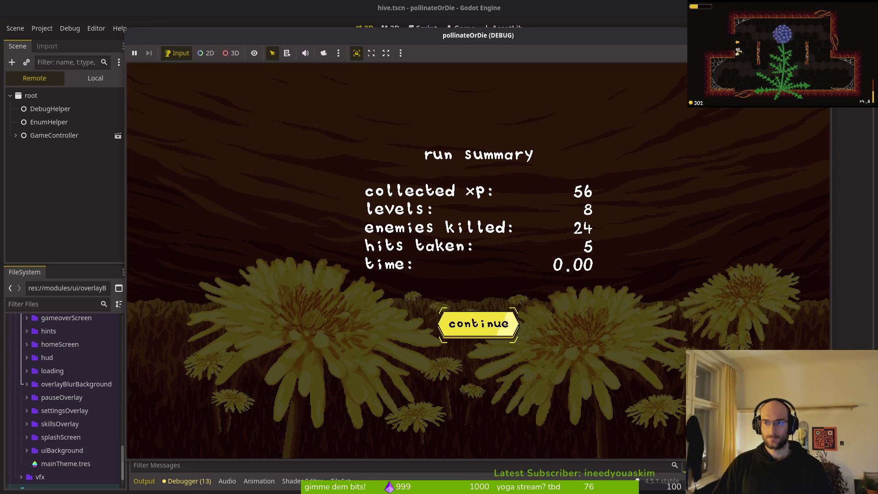
key(F8)
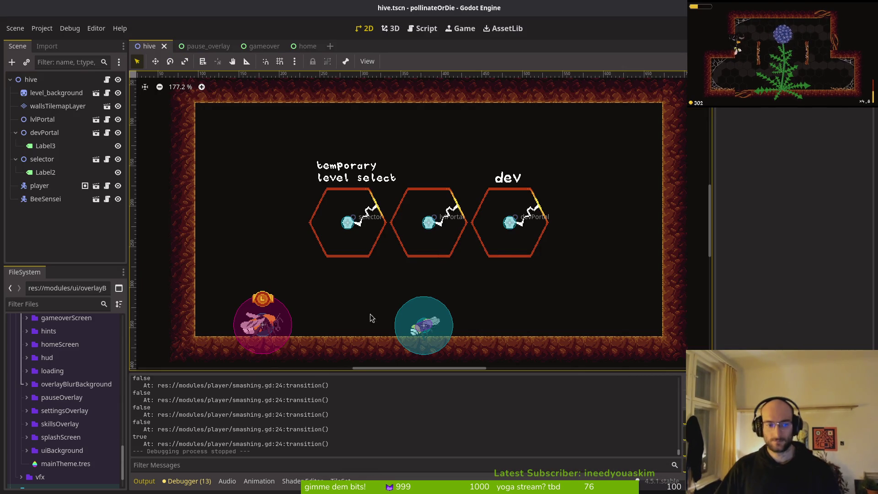
key(alt+Tab)
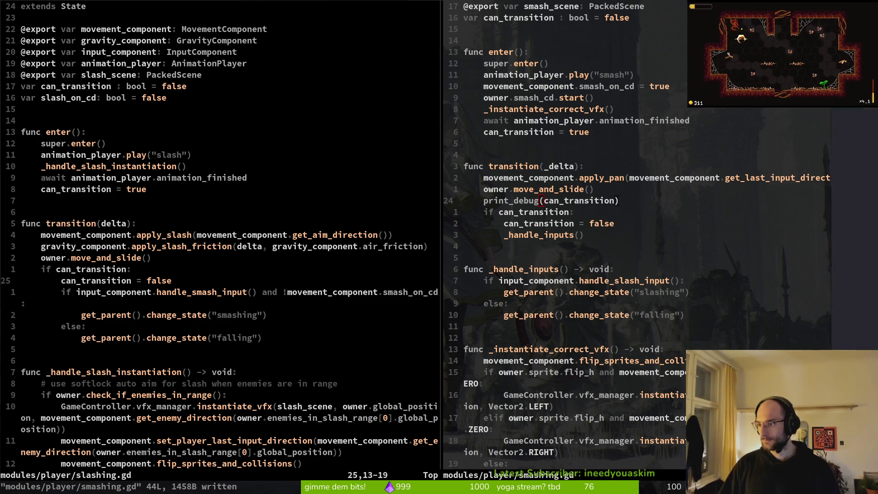
key(alt+Tab)
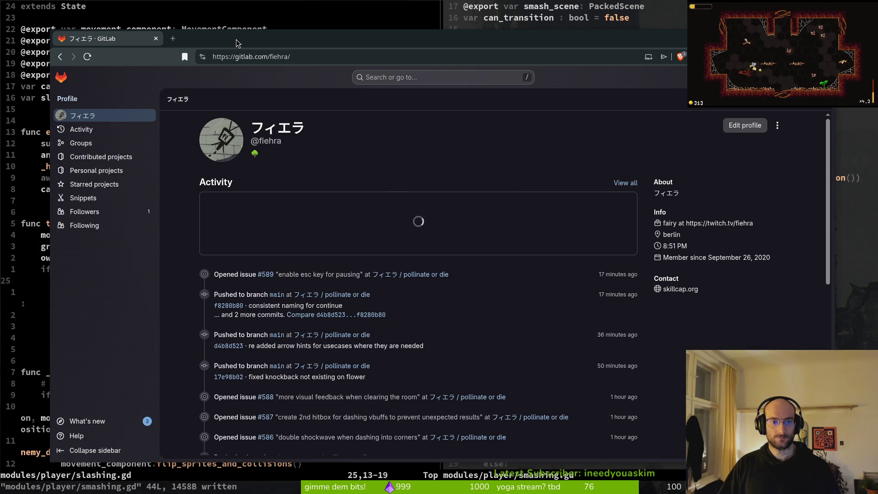
Step: In the pollinate or die project's Issues, start a new issue titled 'smash doesnt apply velocity'
click(419, 296)
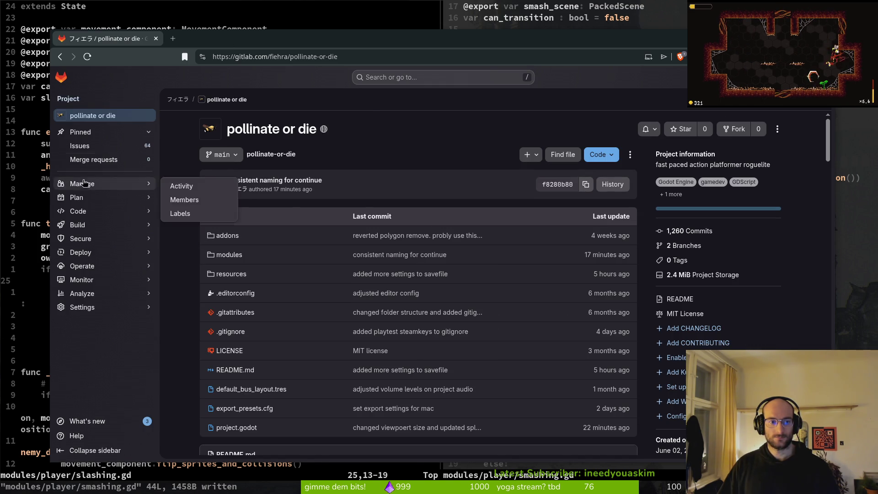
click(87, 145)
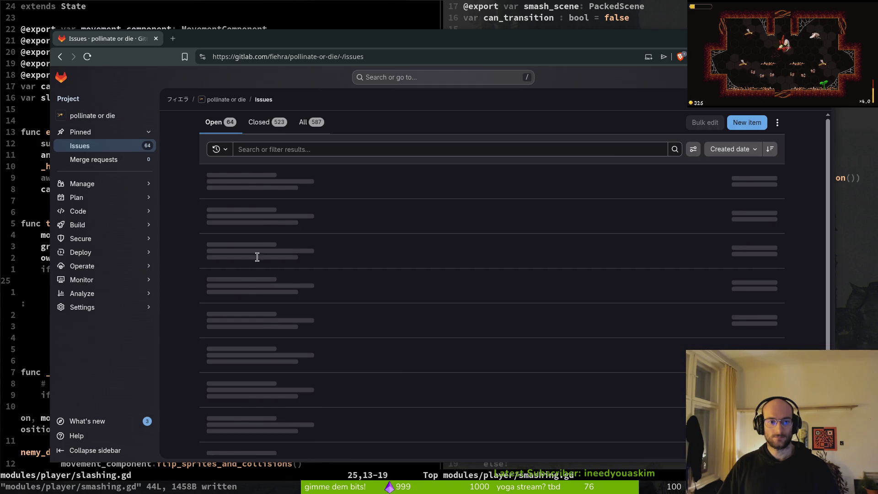
scroll(298, 369, down, 5)
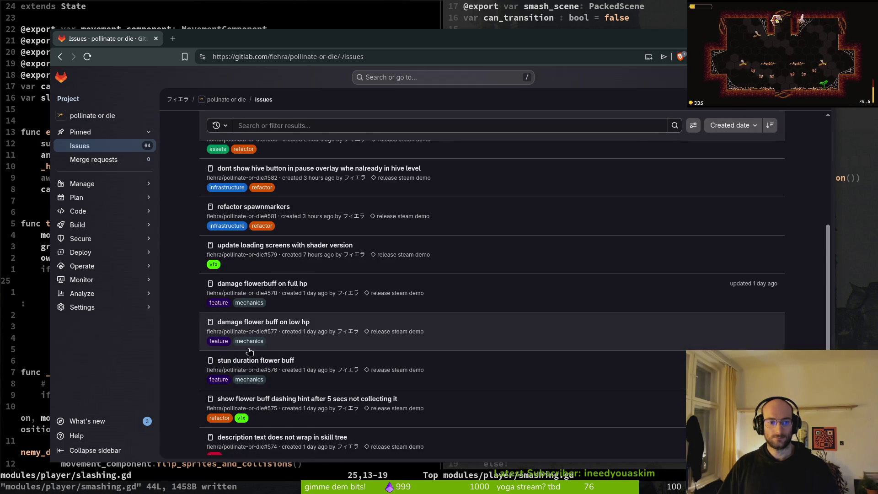
scroll(469, 401, up, 3)
click(736, 126)
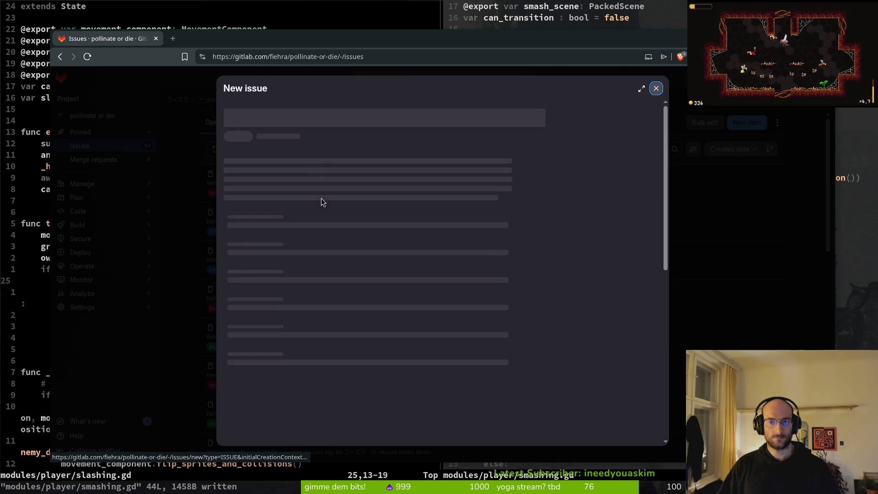
text(smash )
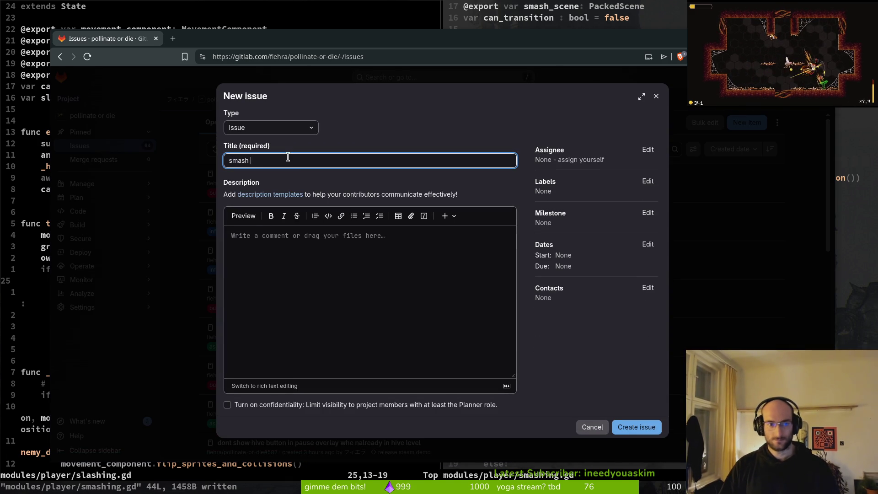
text(fnt apply velocity)
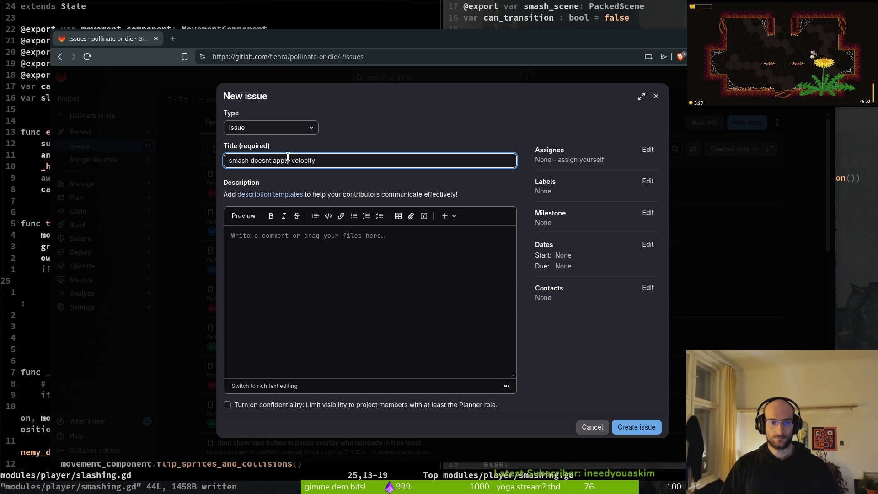
Step: Describe the state exiting instantly into falling, add the bug label, and create the issue
click(278, 269)
text(st)
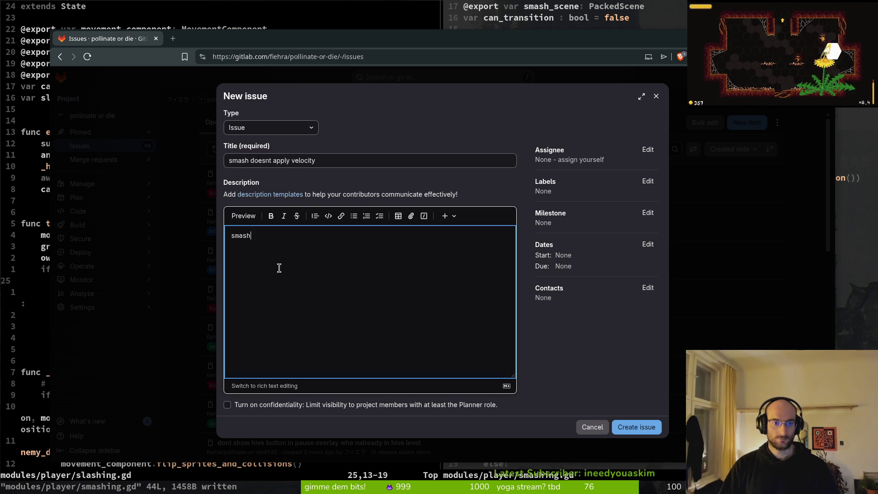
text(ate is levft ins)
key(BackSpace)
key(BackSpace)
key(BackSpace)
text(ft inst)
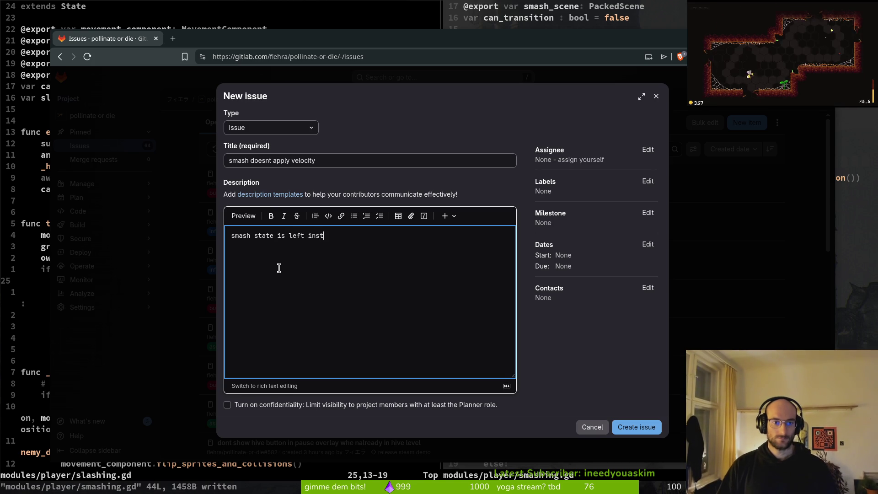
text(antly into f)
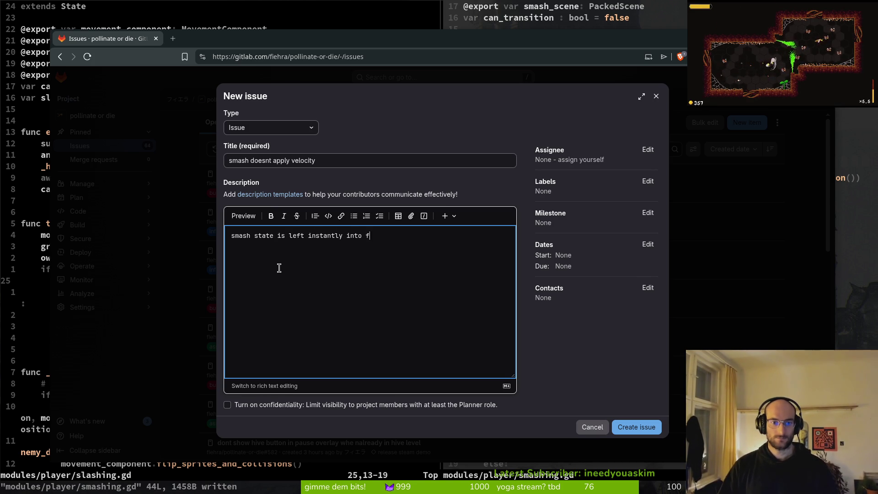
text(alling in some cases)
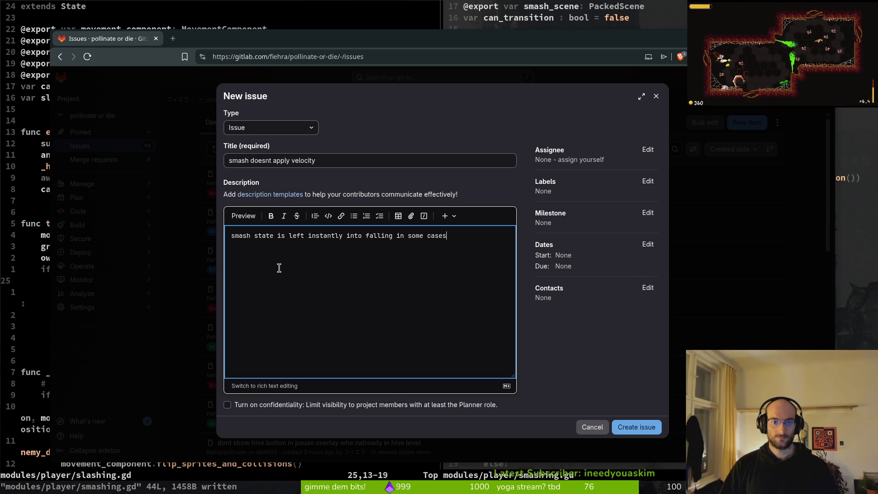
click(648, 182)
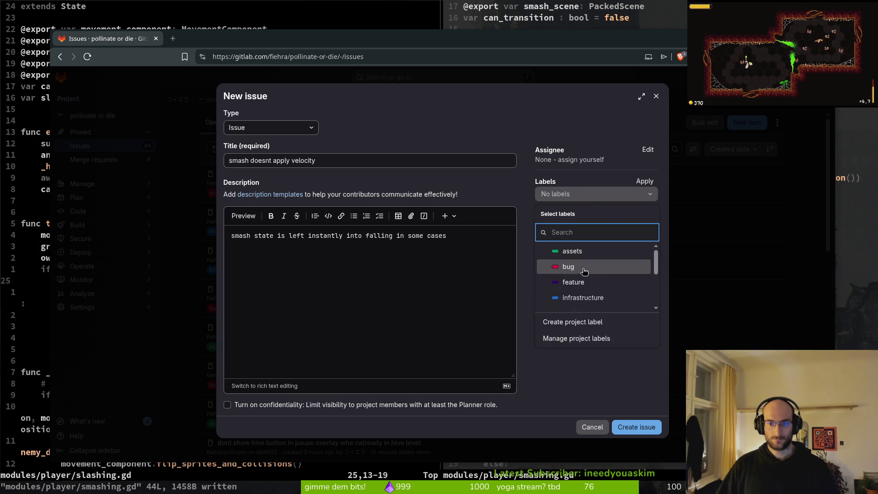
click(580, 268)
click(572, 383)
click(633, 426)
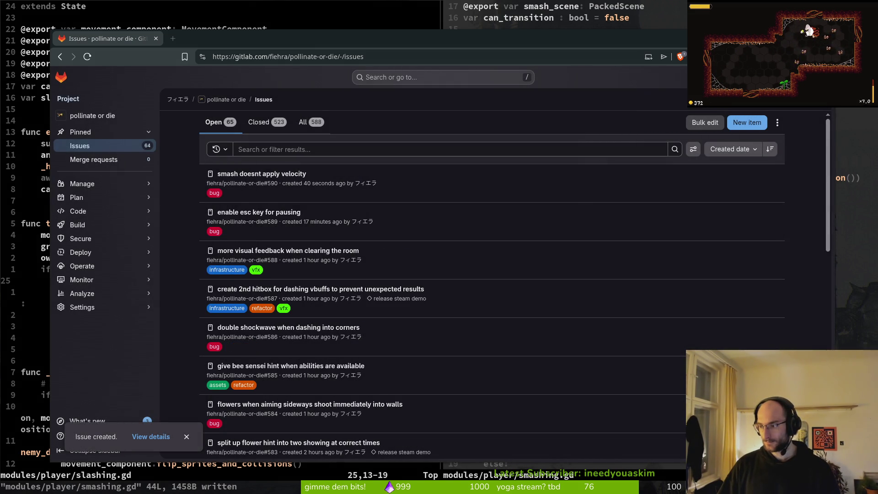
Step: In the Discord DM, scroll godot.log and select the apply_knockback SCRIPT ERROR lines
key(super+d)
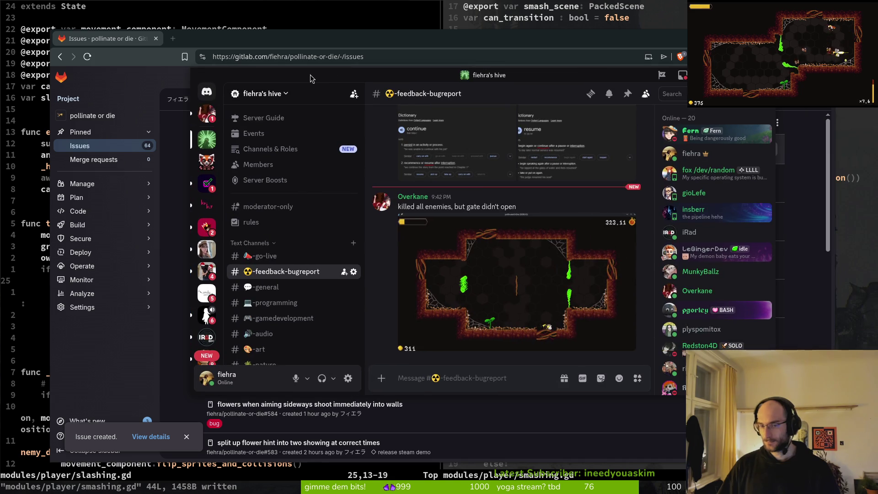
key(super+d)
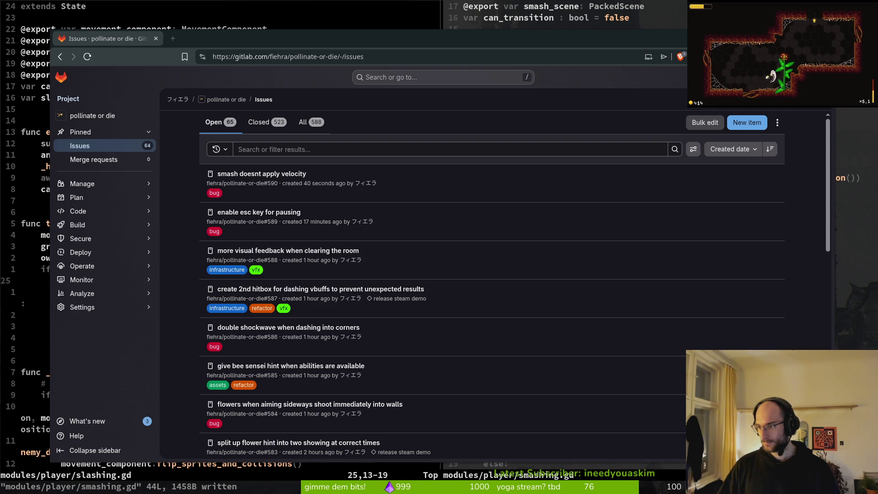
key(alt+Tab)
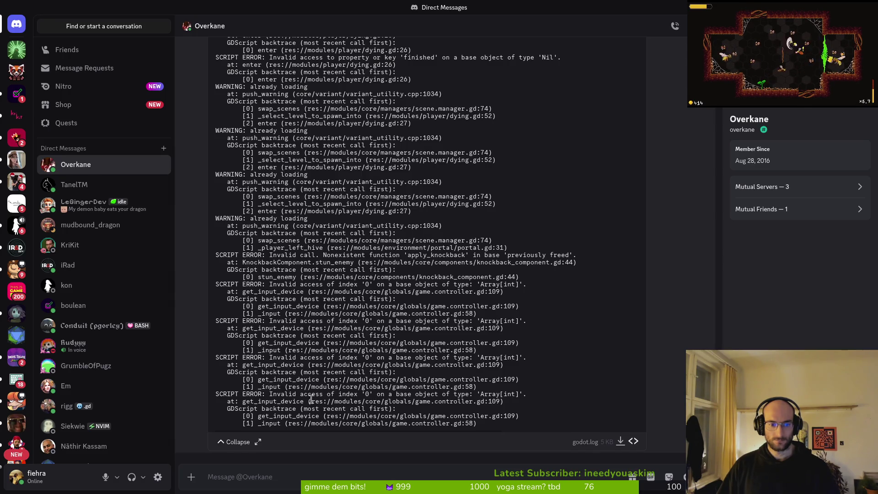
scroll(275, 359, up, 3)
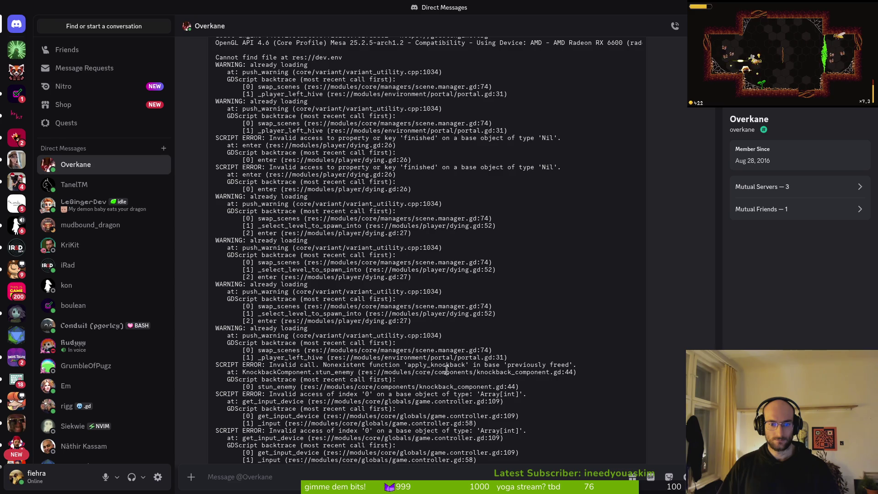
drag(219, 365, 477, 388)
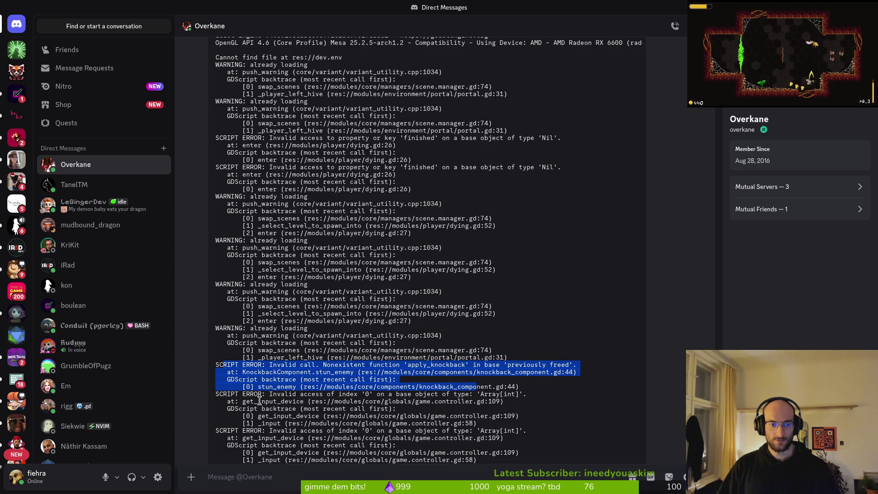
mouse_move(329, 406)
mouse_down()
mouse_move(363, 416)
mouse_move(329, 401)
mouse_up()
Step: Clear the selection, shrink Discord to a floating window, and bring GitLab's issues list forward
click(363, 404)
click(299, 392)
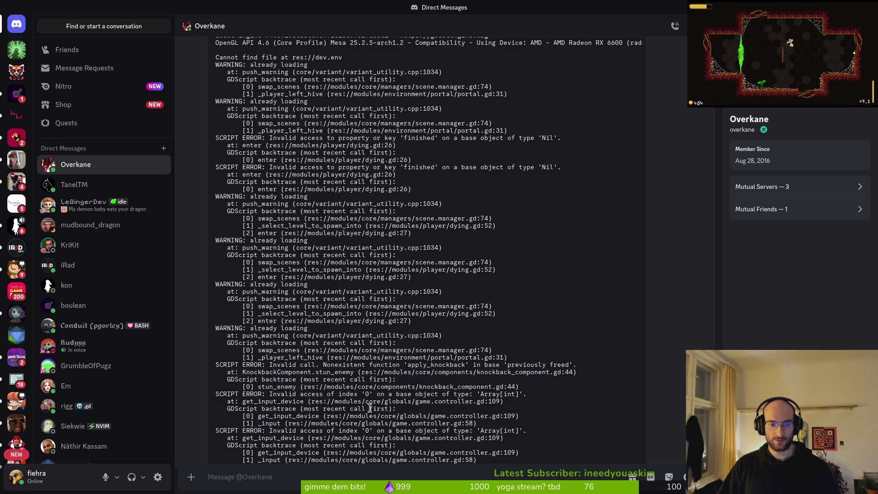
double_click(126, 10)
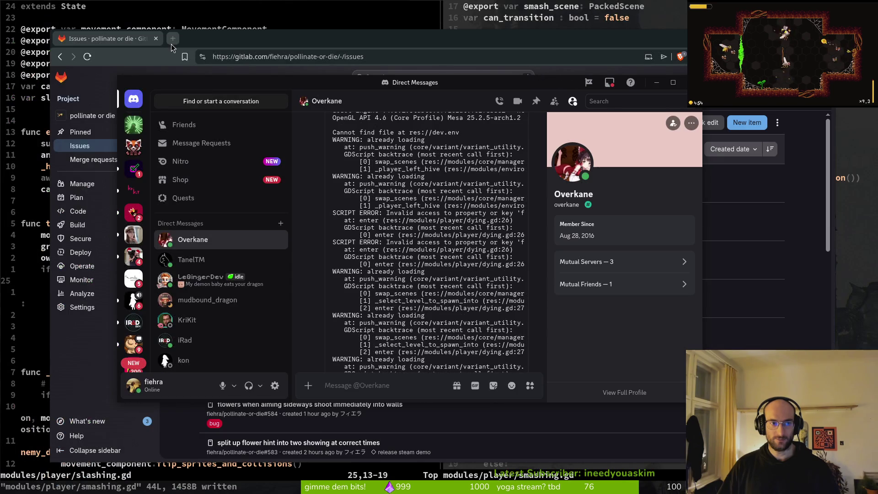
click(208, 50)
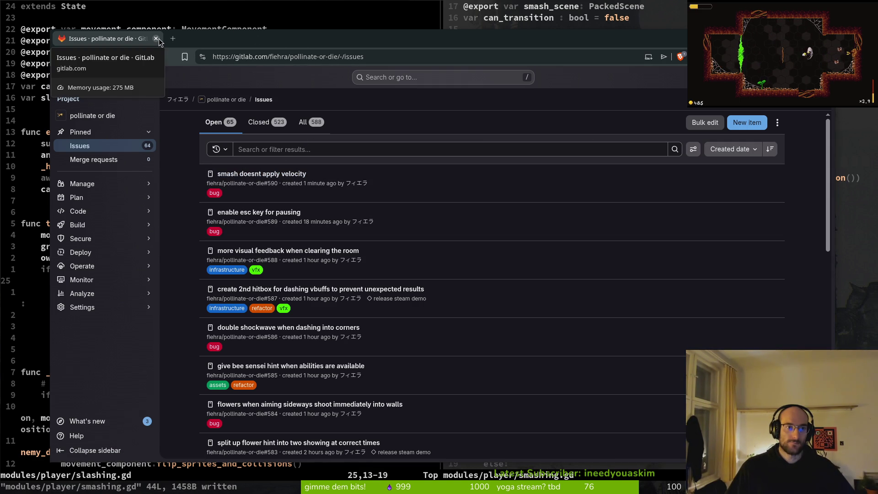
Step: Close the GitLab issues browser window to reveal Neovim with slashing.gd and smashing.gd
click(156, 38)
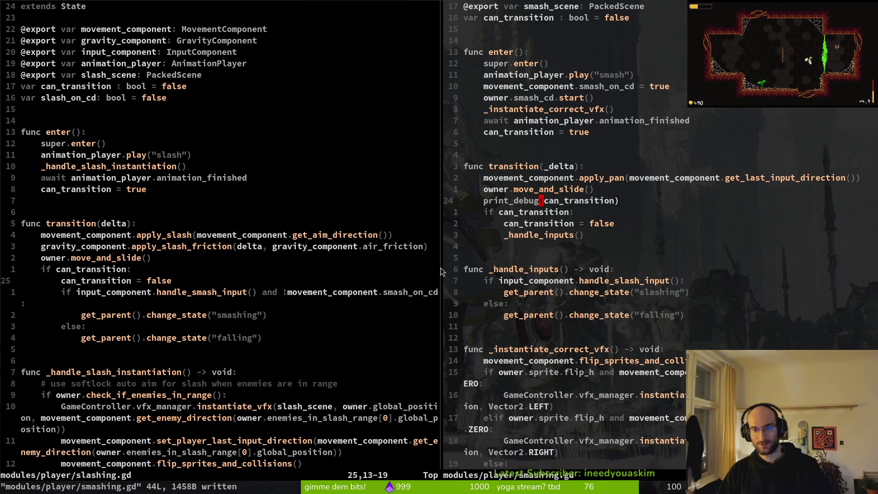
Step: Delete the print_debug(can_transition) line, save smashing.gd, and save-and-close the slashing.gd split
key(d)
key(d)
text(:w)
key(Return)
key(ctrl+w)
text(h:wq)
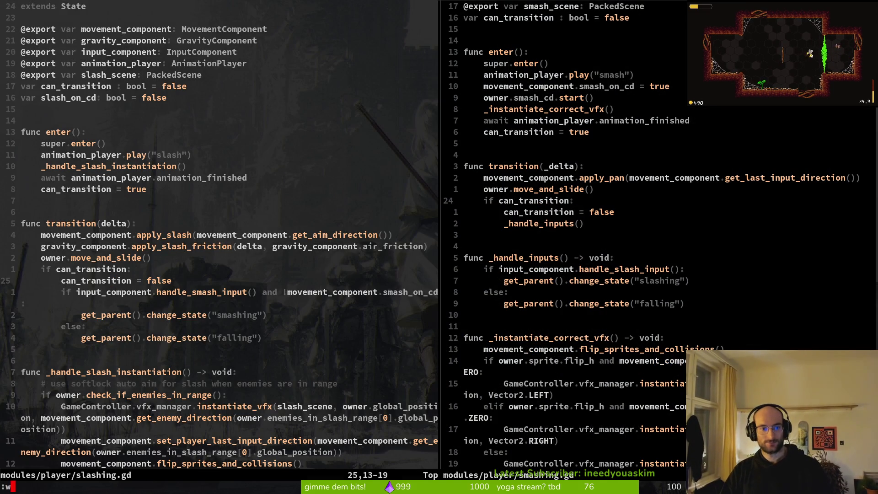
key(Return)
Step: Grep all scripts for the change_state("falling") line and preview the jumping.gd match
key(k)
key(k)
key(j)
key(j)
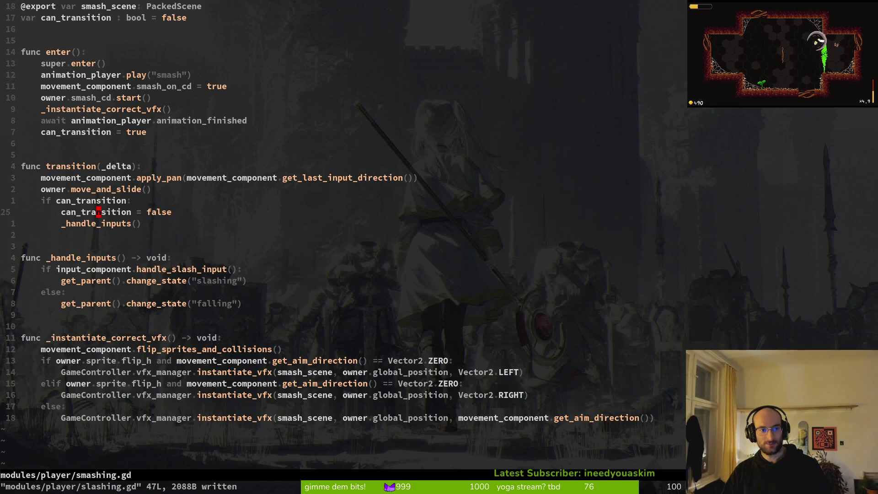
key(k)
key(j)
key(j)
key(j)
key(j)
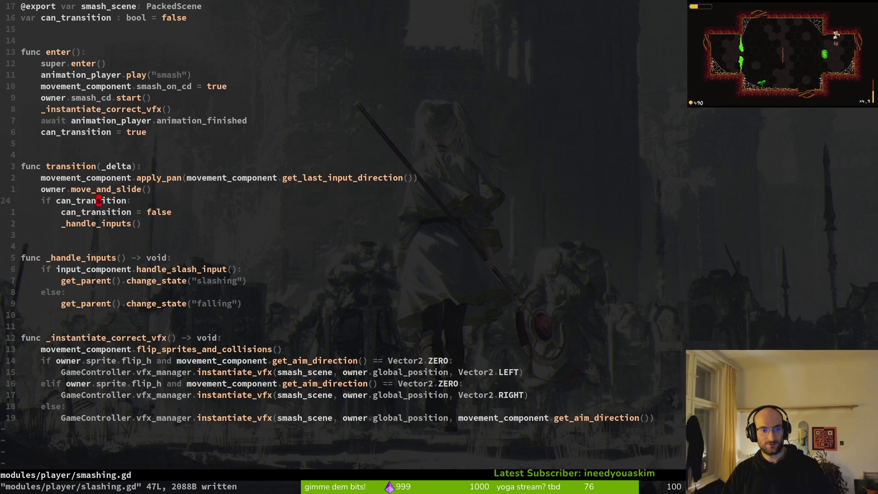
key(V)
key(space)
key(f)
key(w)
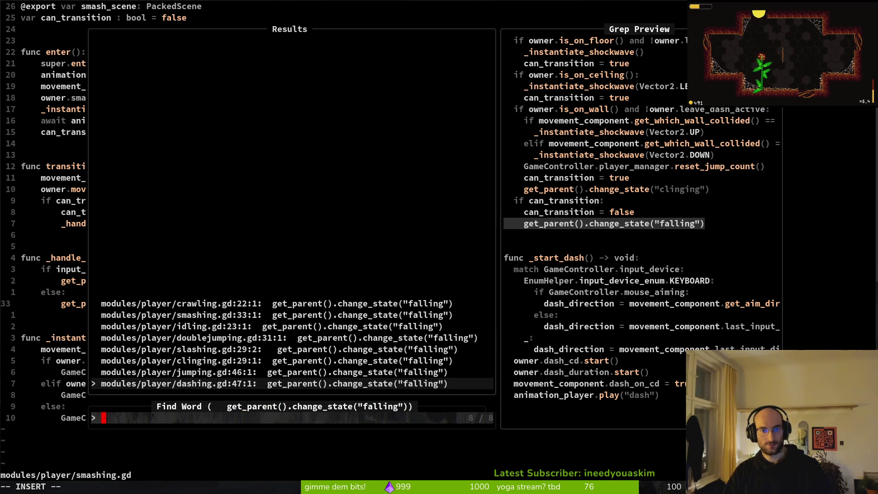
key(ctrl+p)
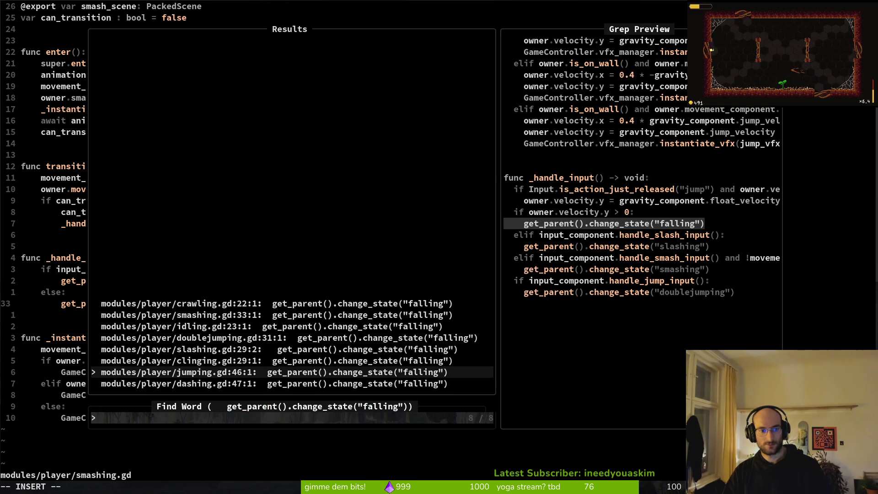
key(Escape)
key(Escape)
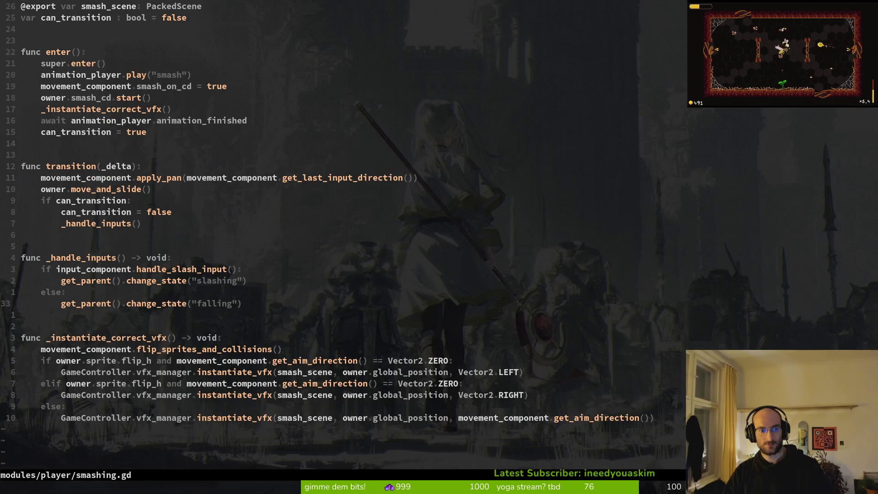
Step: Move up through smashing.gd to the await animation_player line and bring up the project file finder
key(k)
key(k)
key(k)
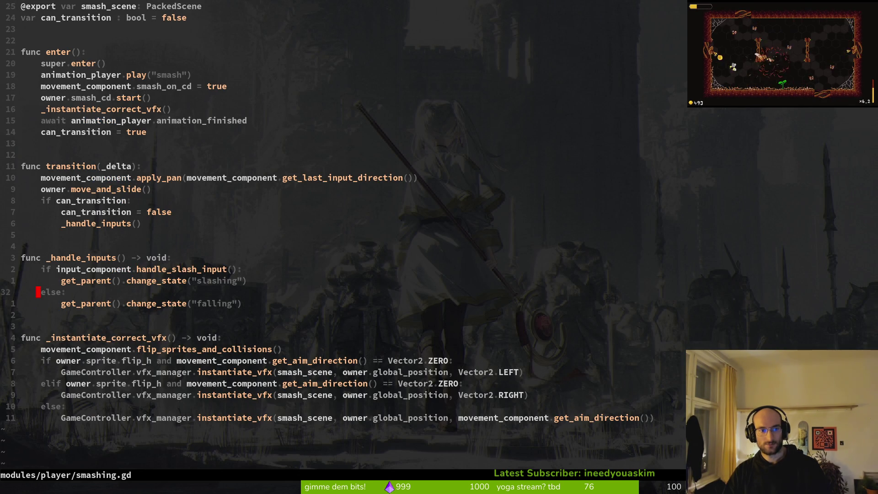
key(k)
key(k)
key(k)
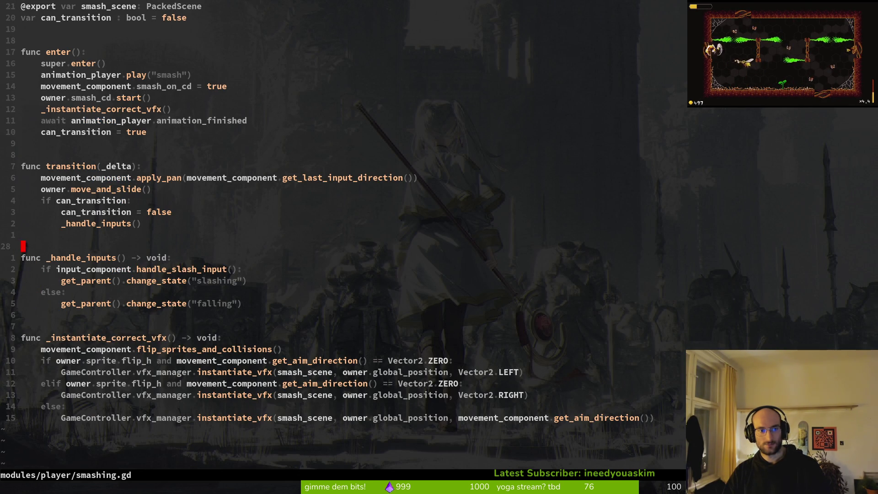
key(k)
key(k)
key(k)
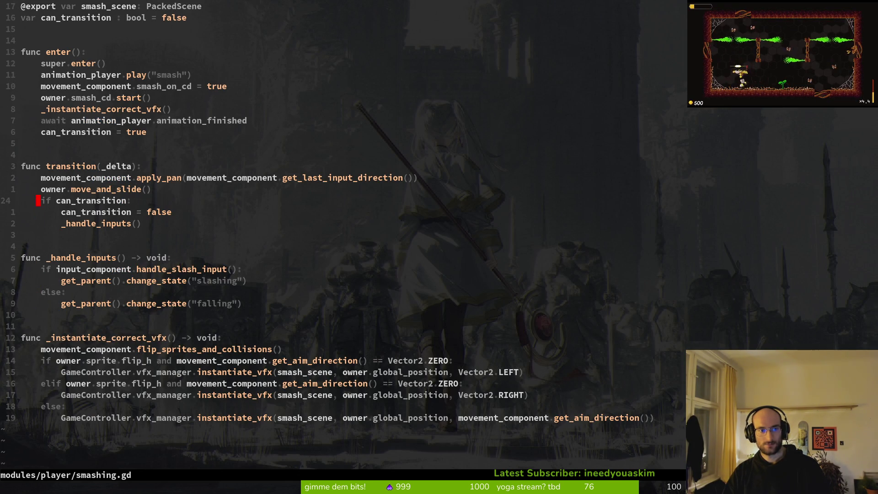
key(k)
key(k)
key(k)
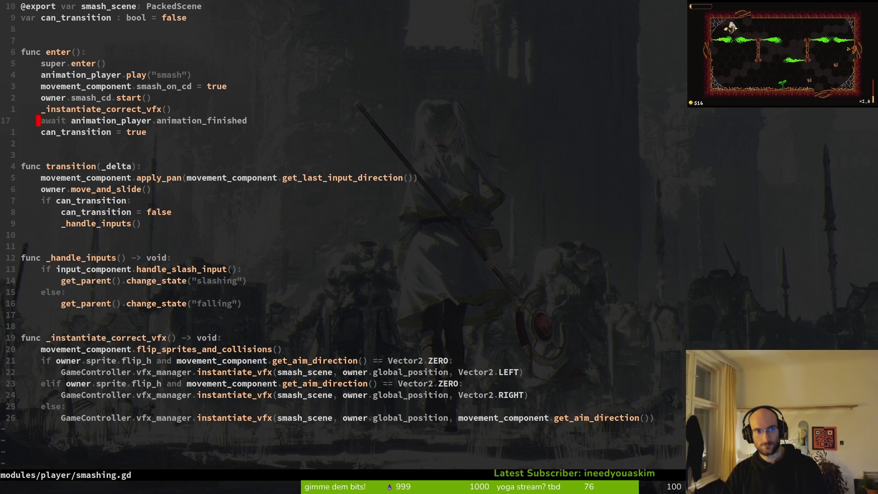
key(space)
Step: Dismiss the file finder and duplicate the func transition header line in smashing.gd
key(f)
key(f)
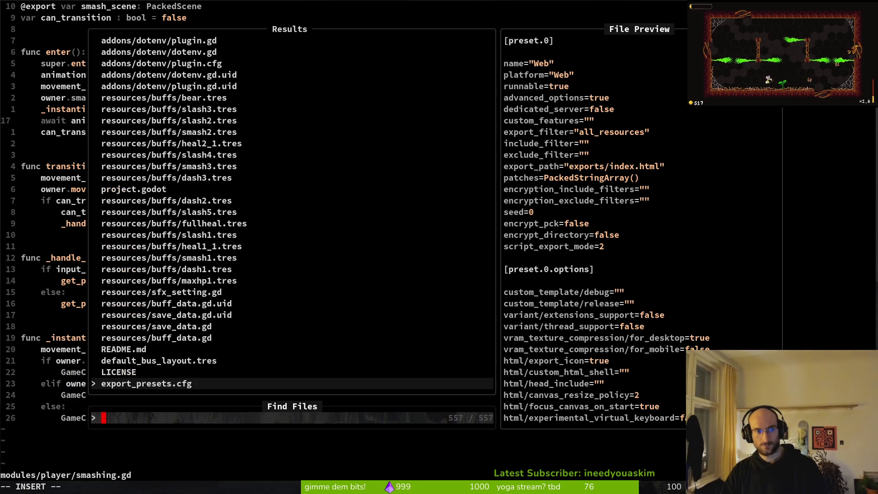
key(Escape)
key(j)
key(j)
key(j)
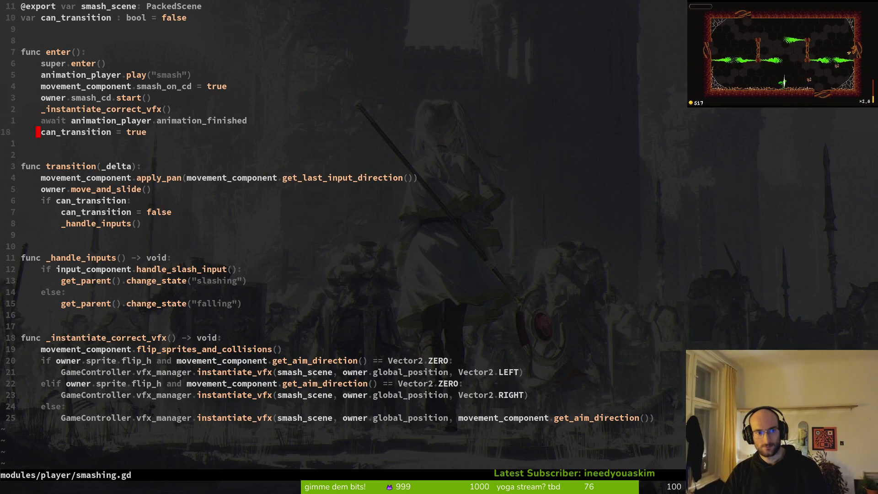
key(k)
key(k)
key(k)
key(V)
key(y)
key(p)
Step: Insert a blank line and move it between the two function headers
text(o)
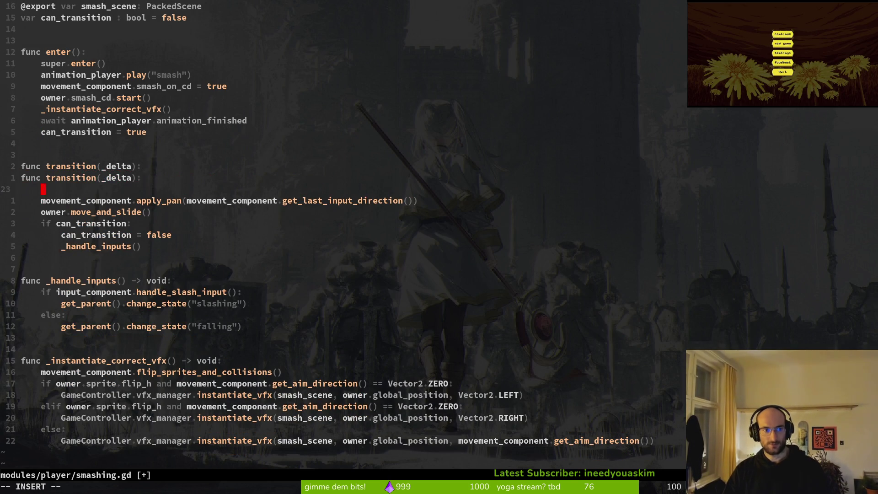
text(V)
key(Escape)
key(shift+v)
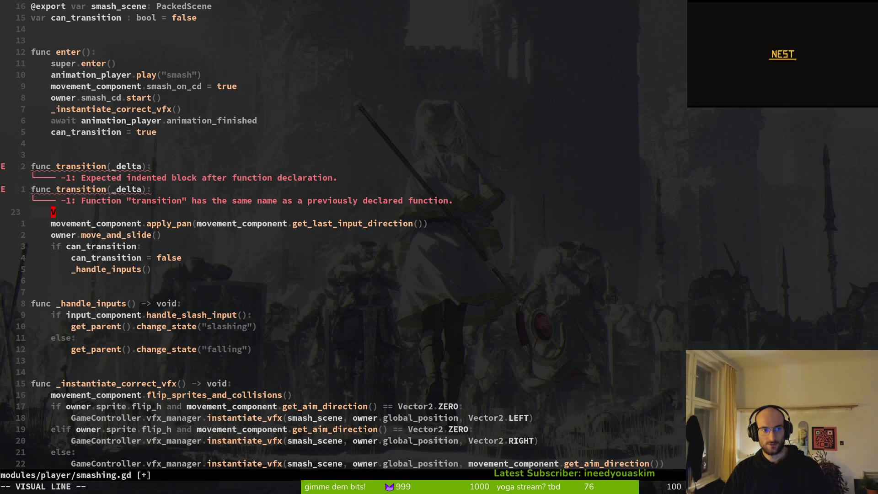
key(K)
key(K)
key(J)
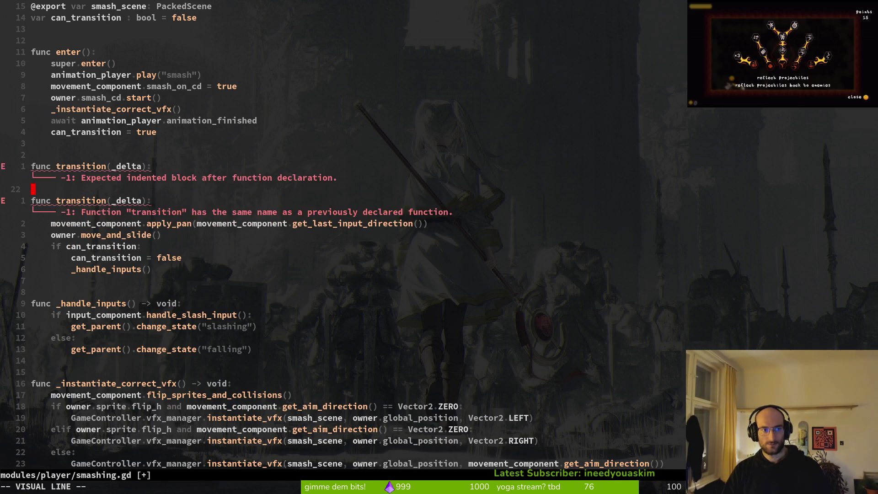
key(Escape)
key(k)
Step: Rename the duplicated function to exit and save smashing.gd
key(e)
key(e)
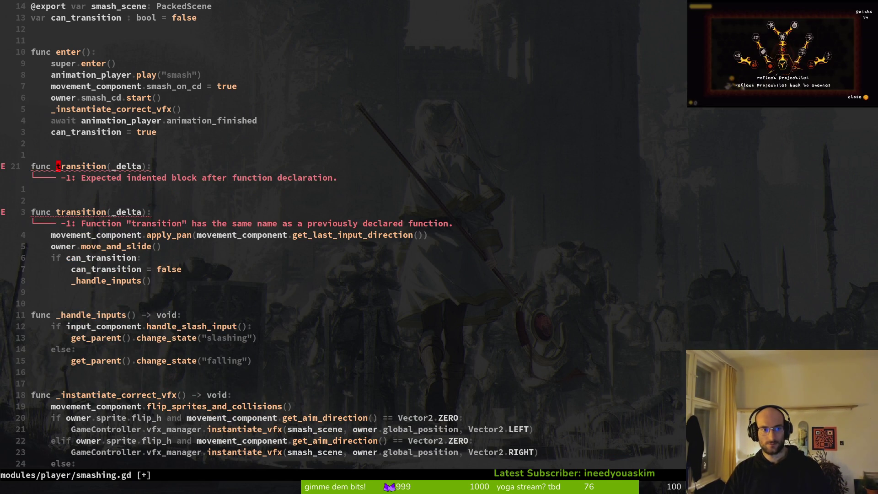
key(x)
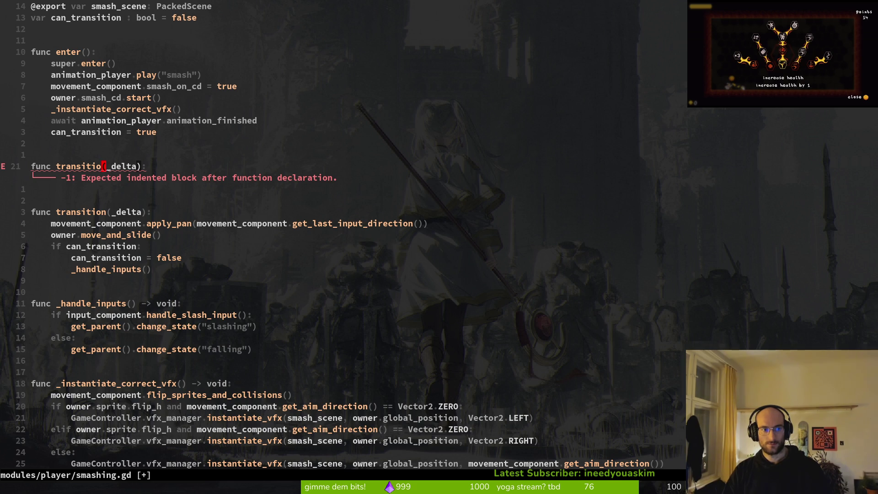
text(cbexit)
key(Escape)
text(:w)
key(Return)
Step: Remove the _delta parameter so the header reads exit(), and save
key(l)
key(percent)
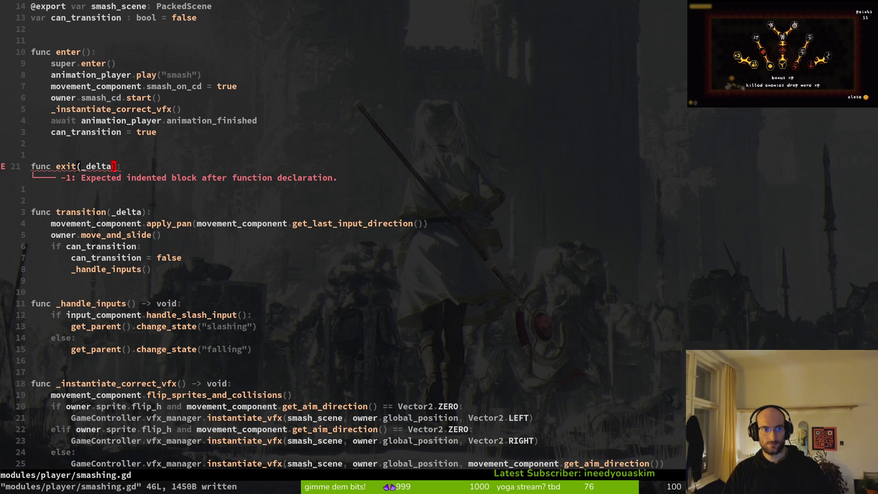
key(c)
key(percent)
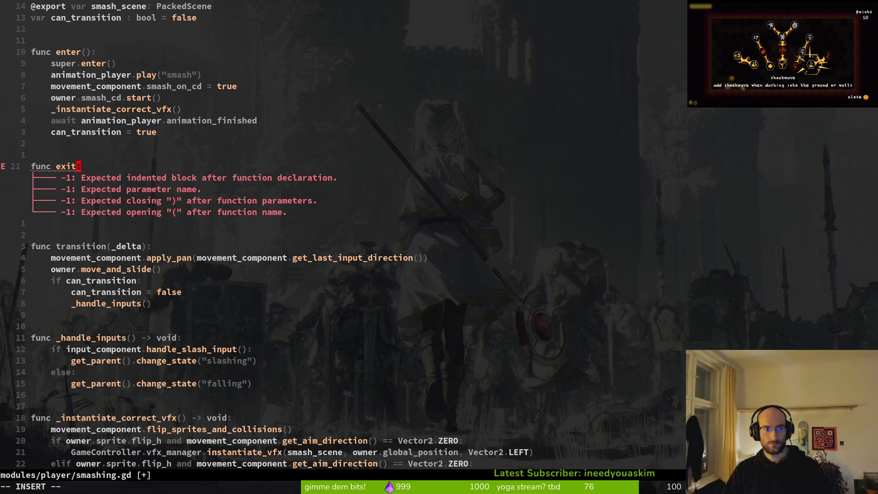
text(())
key(Escape)
text(:w)
key(Return)
Step: Add super.exit() and can_transition = false inside exit() and save smashing.gd
key(o)
key(Tab)
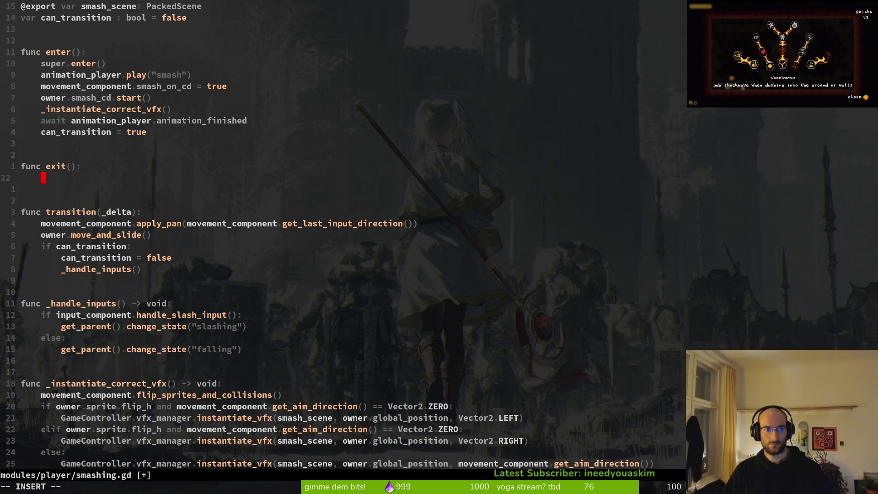
text(super.exit())
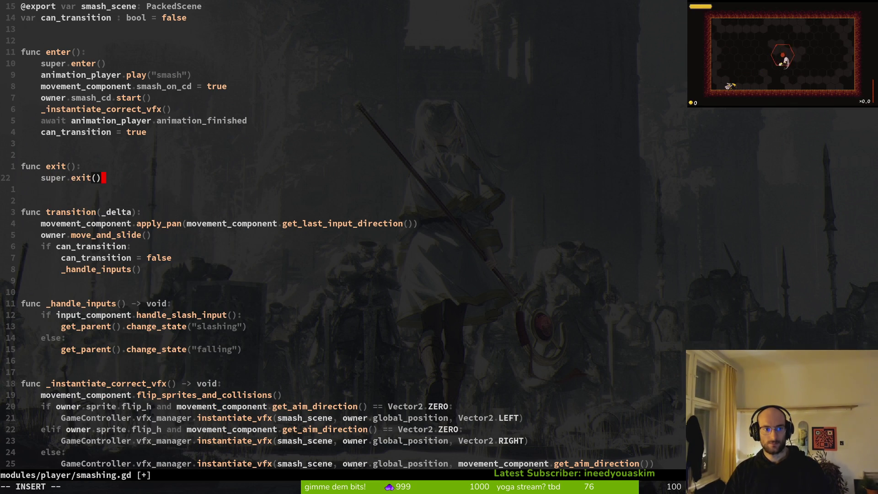
key(Return)
text(can_transition = false)
key(Escape)
text(:write)
key(Return)
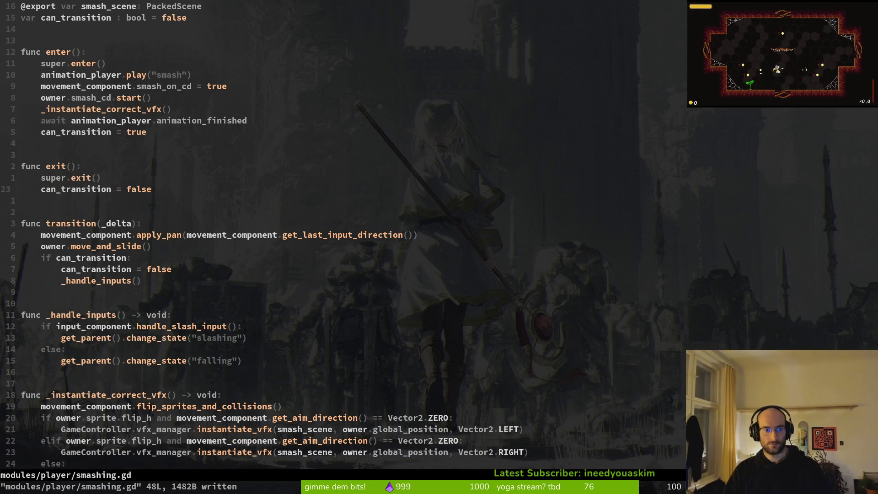
key(k)
key(k)
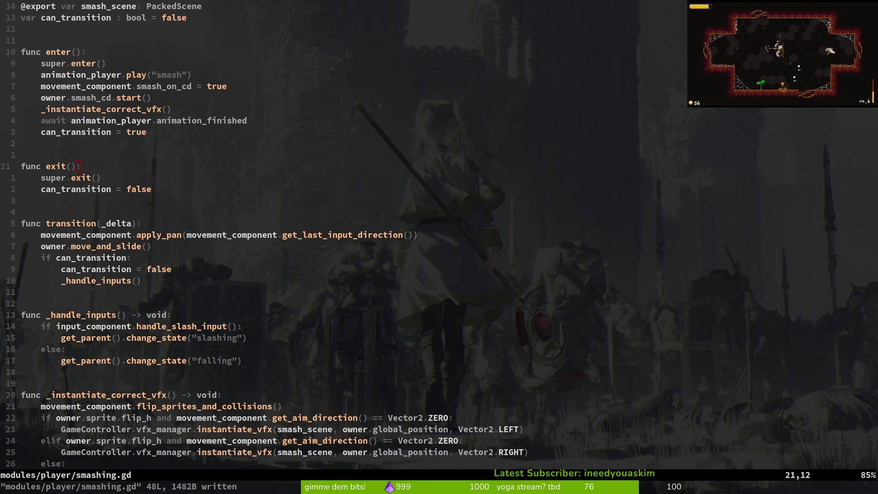
Step: Switch from Neovim to the Godot editor showing hive.tscn
key(alt+Tab)
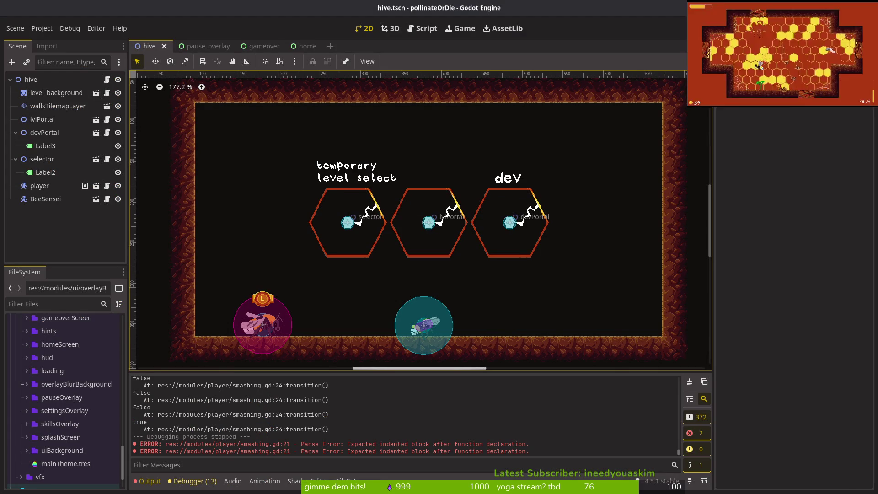
Step: Inspect smash_cd in the owner.smash_cd.start() line and save smashing.gd again
key(alt+Tab)
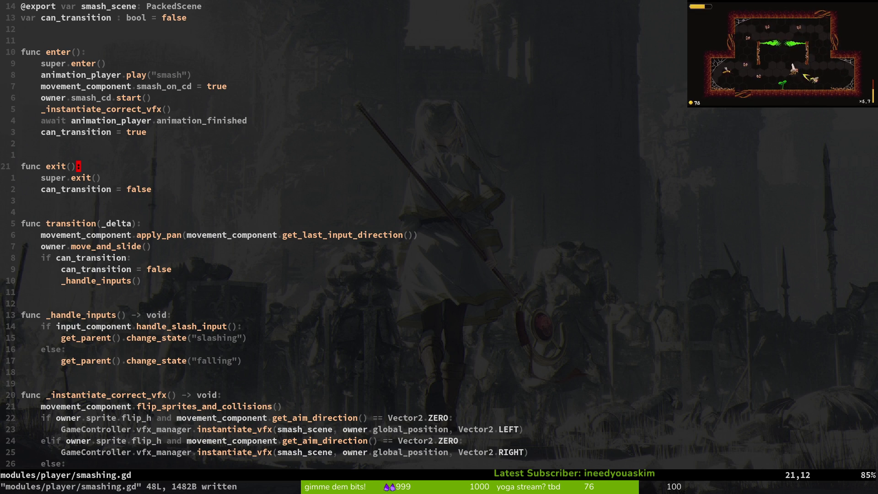
click(78, 99)
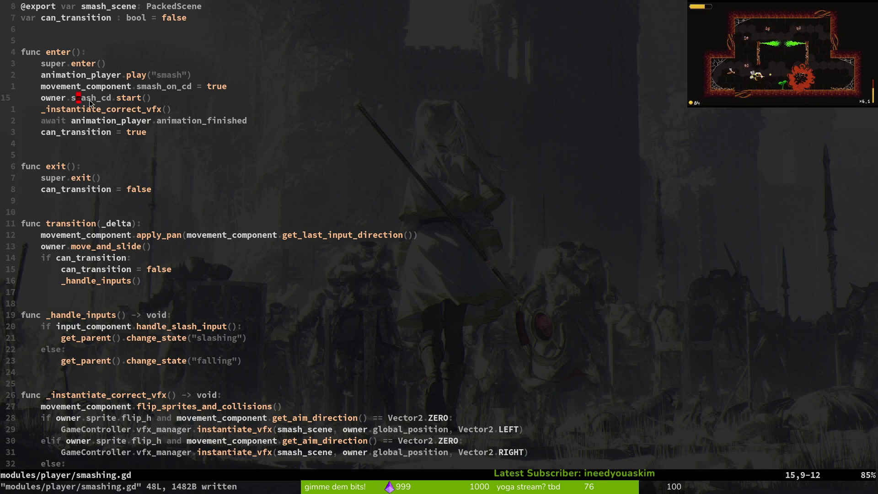
key(w)
key(w)
key(w)
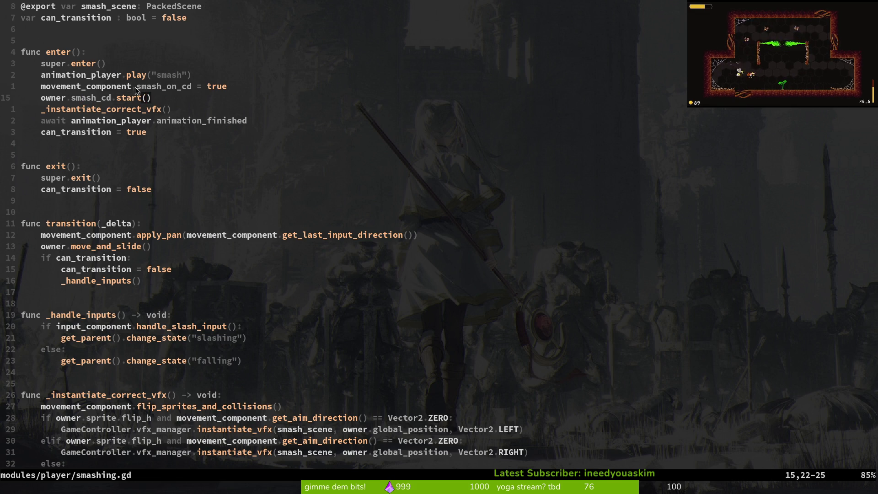
key(b)
key(b)
key(v)
key(e)
key(Escape)
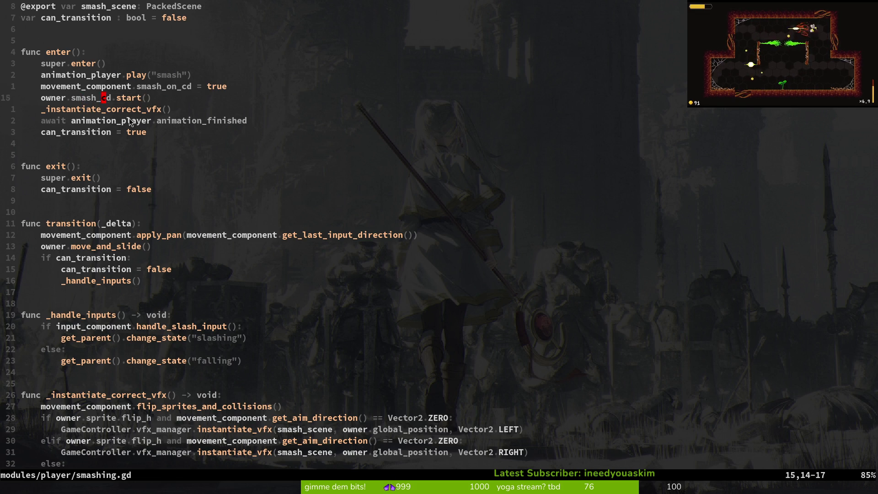
scroll(130, 119, down, 4)
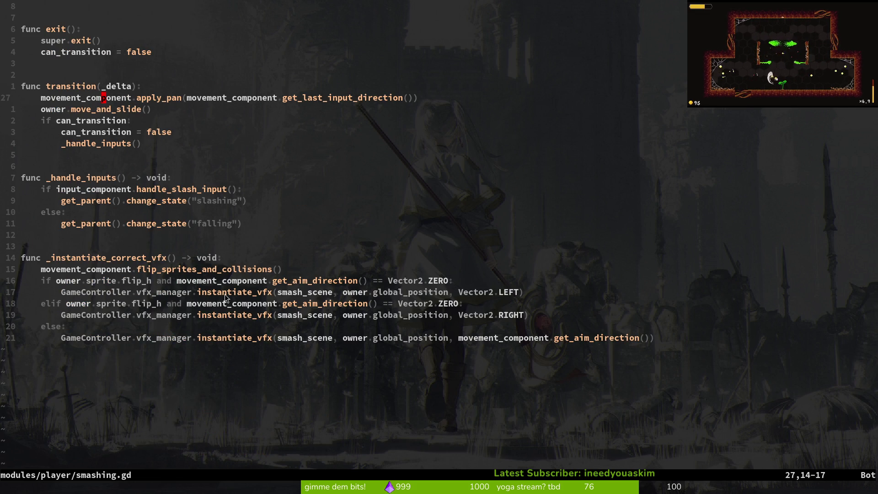
scroll(122, 197, up, 6)
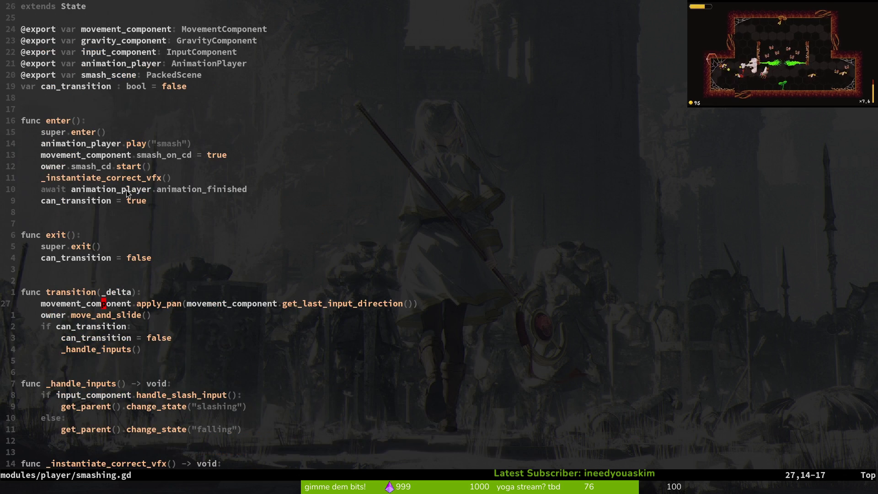
text(:w)
key(Return)
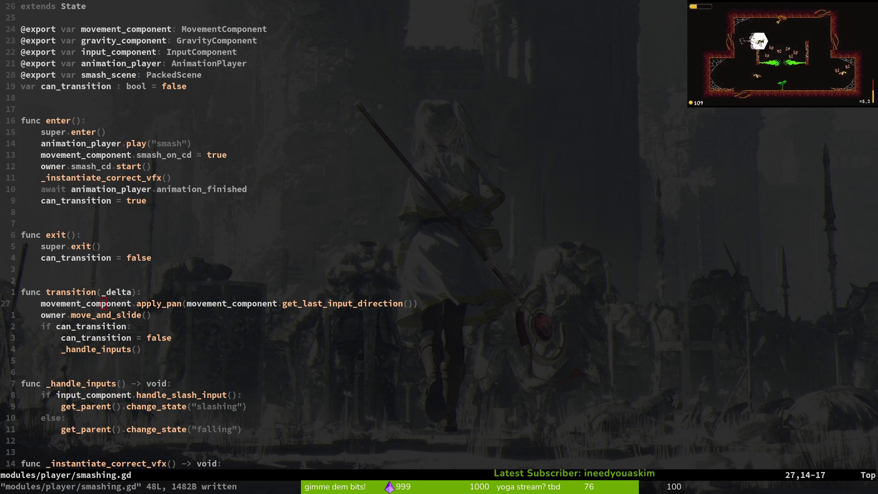
Step: Collapse devPortal and selector in the Scene dock and close the pause_overlay, gameover and home scene tabs
key(alt+Tab)
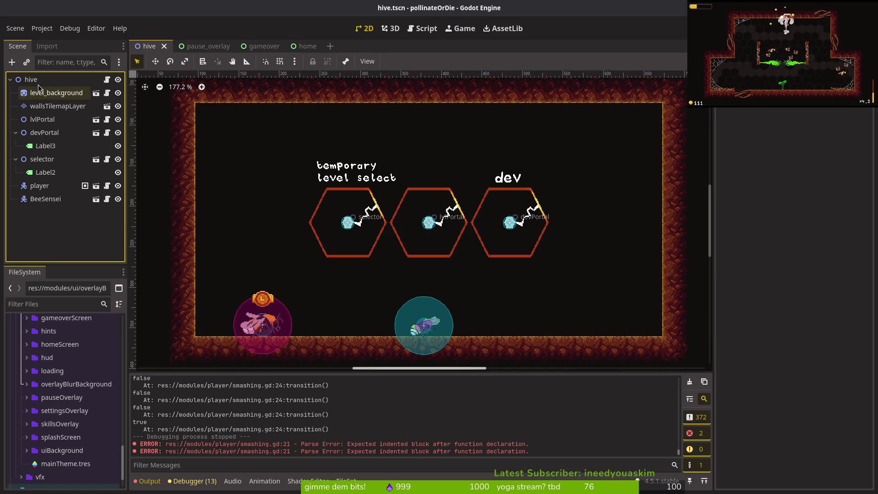
click(15, 132)
click(15, 145)
middle_click(200, 48)
middle_click(204, 47)
middle_click(202, 48)
Step: Check the smashing.gd script, then bring up Godot's Select Resource search for a scene
key(ctrl+shift+o)
key(Escape)
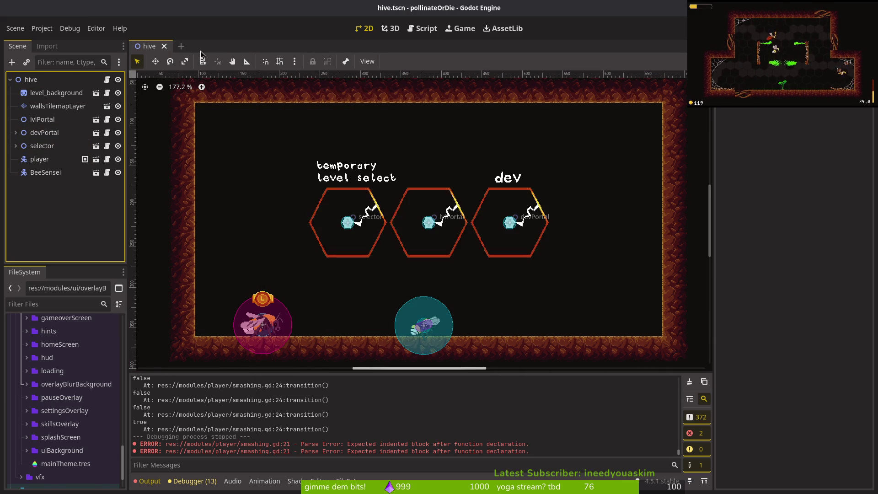
key(alt+Tab)
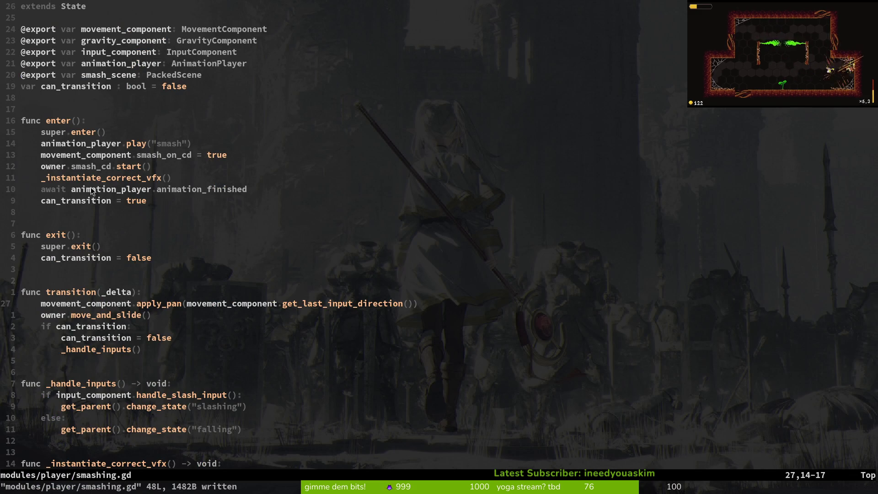
key(alt+Tab)
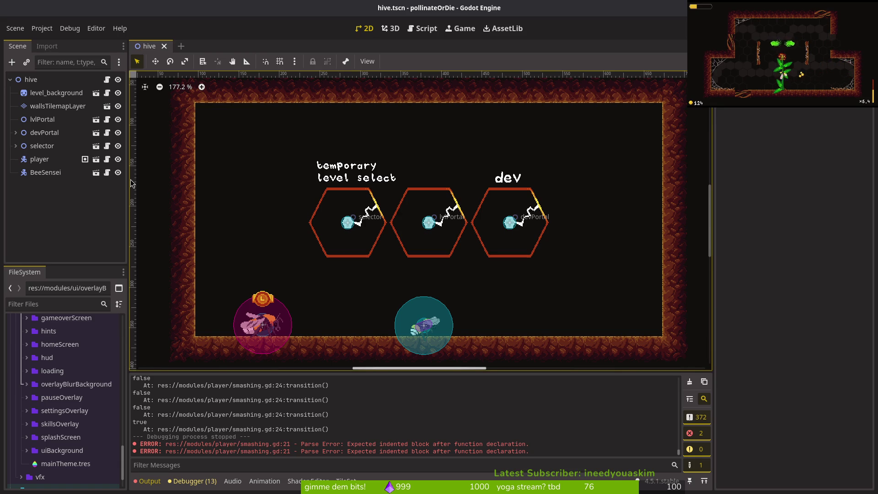
key(ctrl+shift+o)
Step: Find and open player.tscn with the 'plaplts' search, then expand the player node's children
text(plaplts)
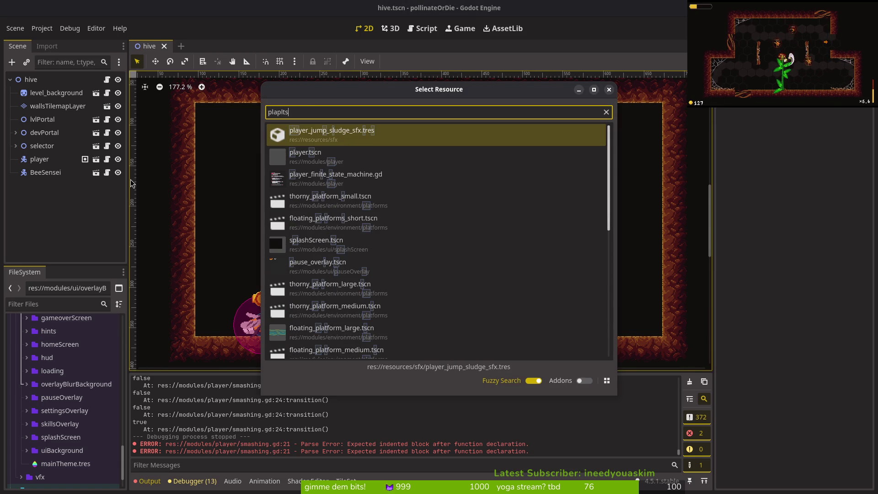
click(300, 156)
key(alt+Tab)
key(alt+Tab)
key(alt+Tab)
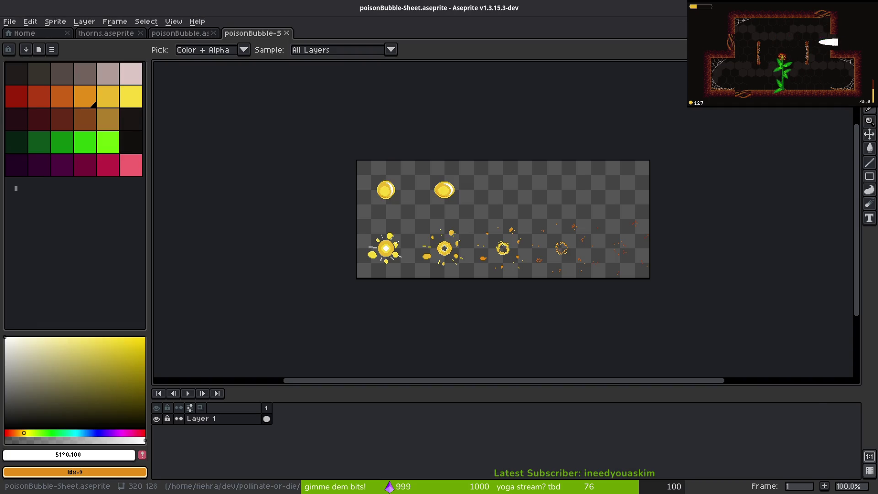
key(ctrl+o)
key(alt+Tab)
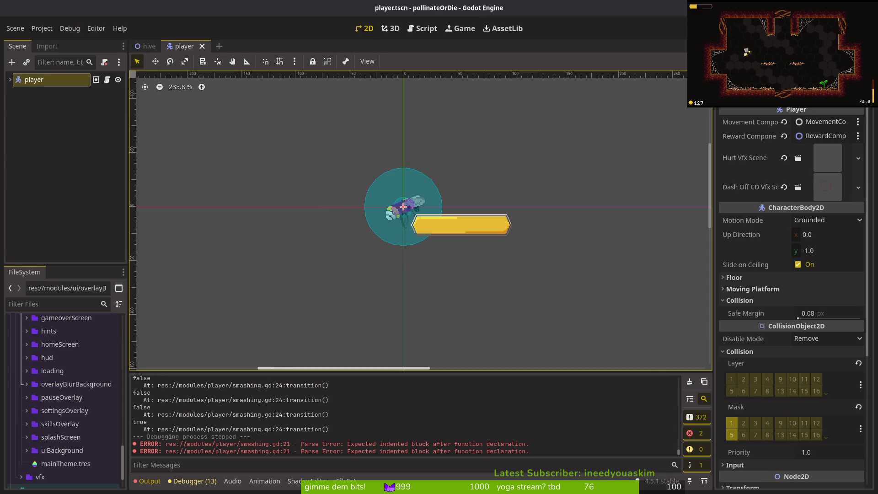
click(11, 80)
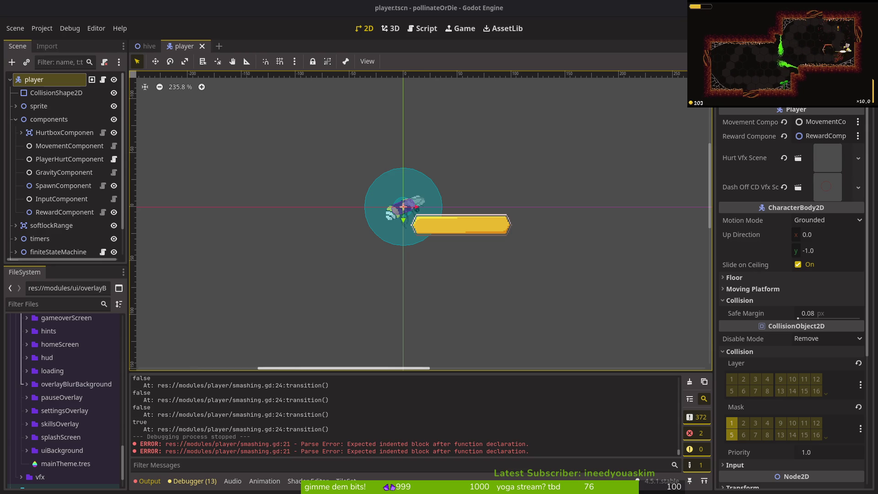
key(alt+Tab)
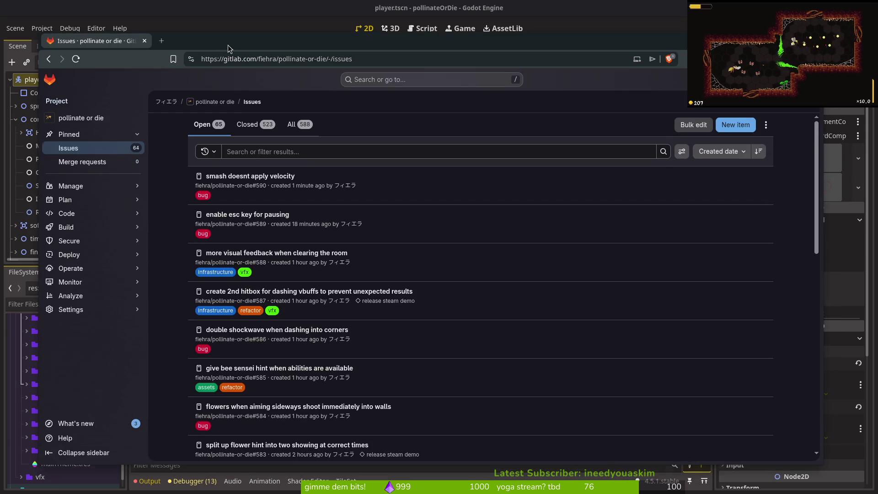
Step: Create the issue 'make back button clickable on keyboard' with the bug label and release steam demo milestone
click(737, 123)
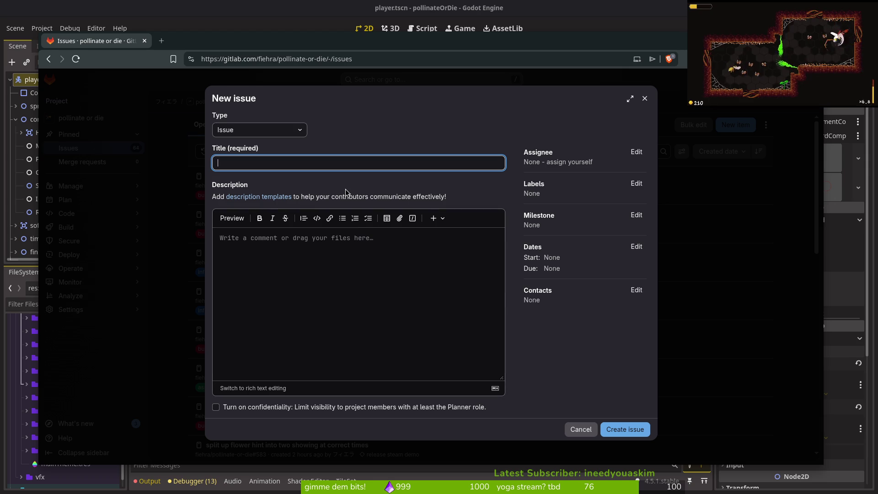
text(a)
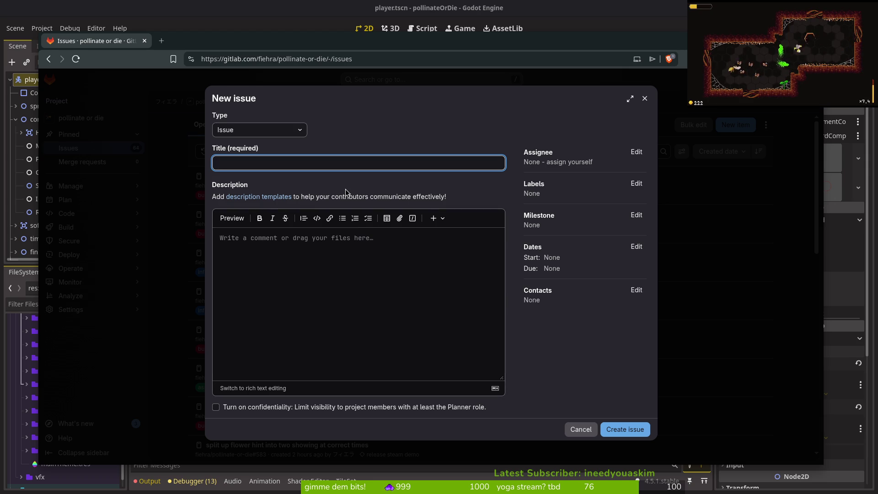
text(make back but)
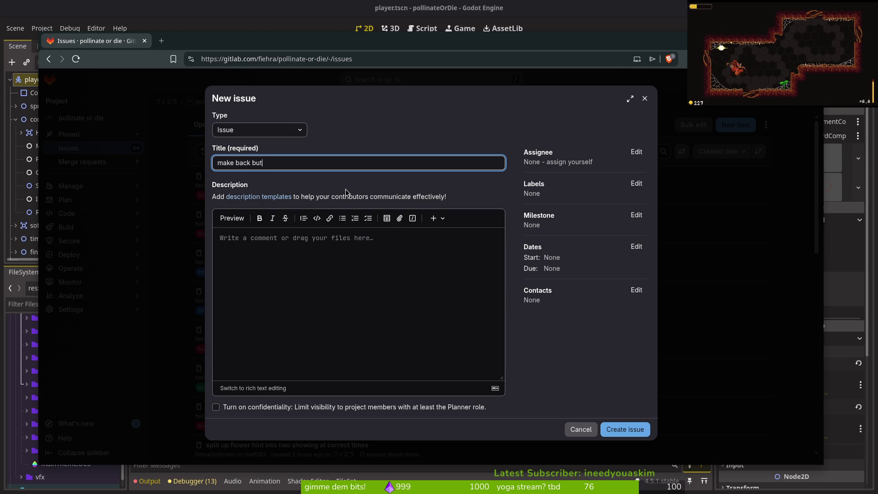
text(ton clickable)
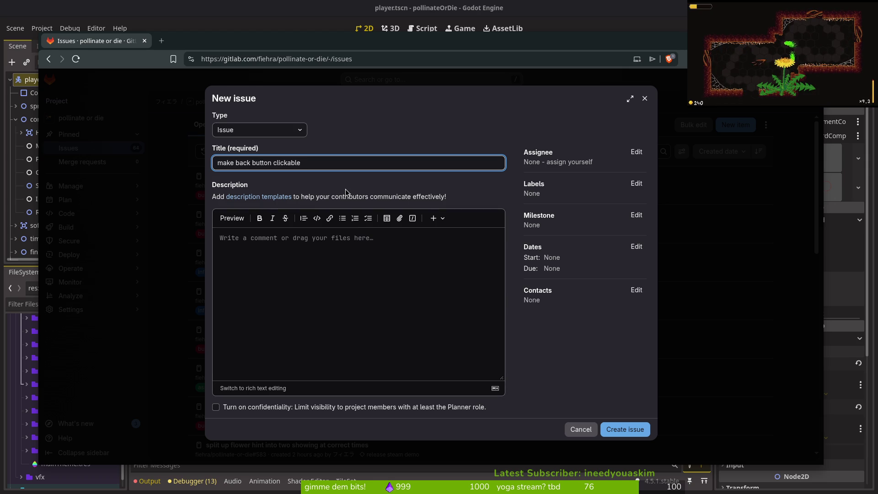
text( on keyboard)
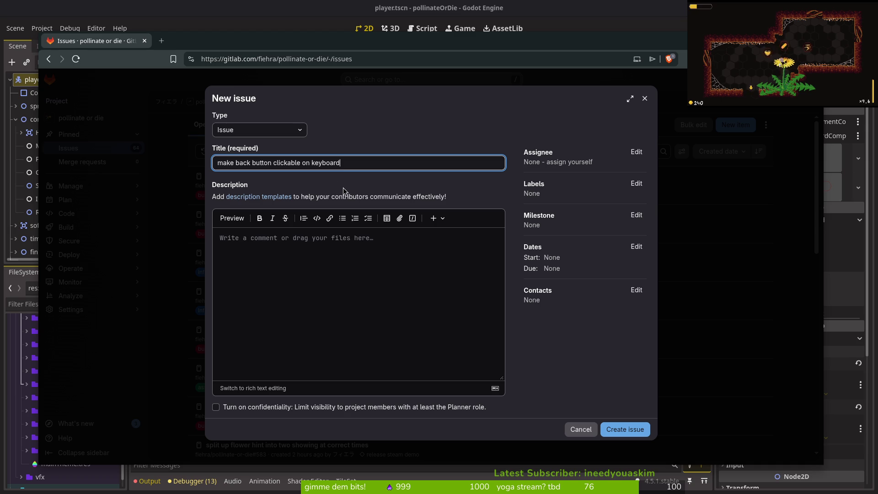
click(636, 183)
click(575, 268)
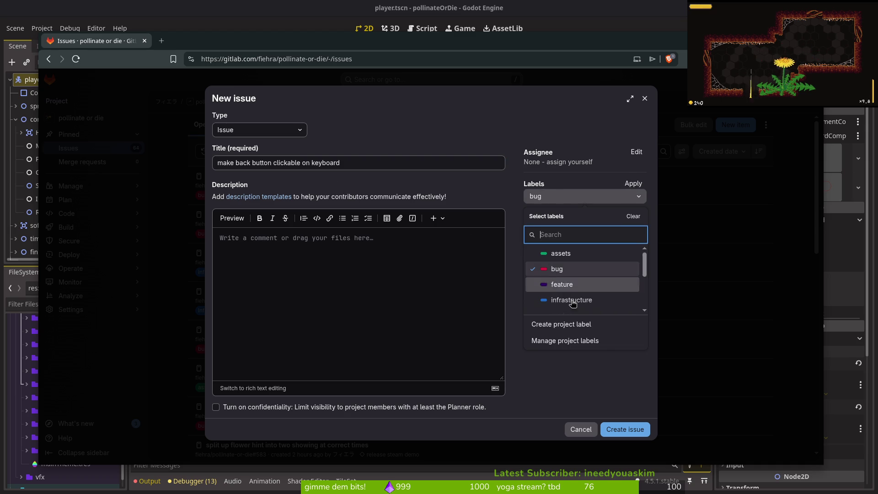
scroll(588, 284, down, 3)
click(633, 184)
click(636, 216)
click(580, 286)
click(627, 428)
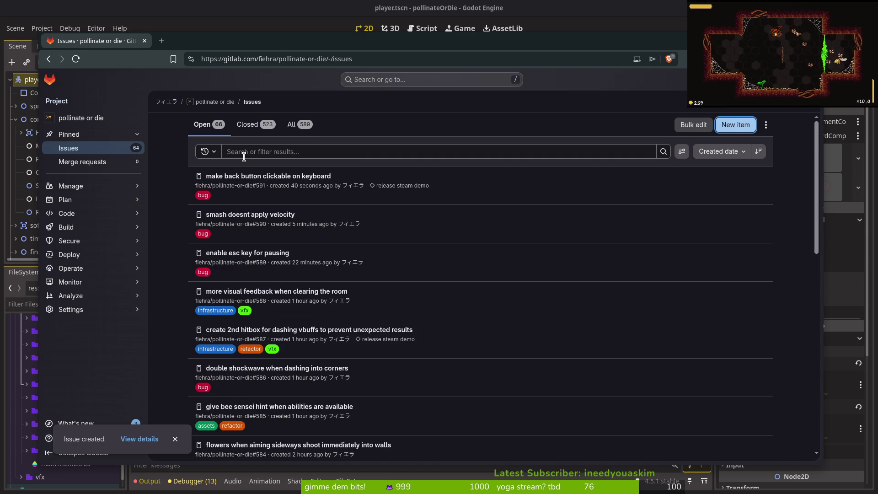
click(245, 160)
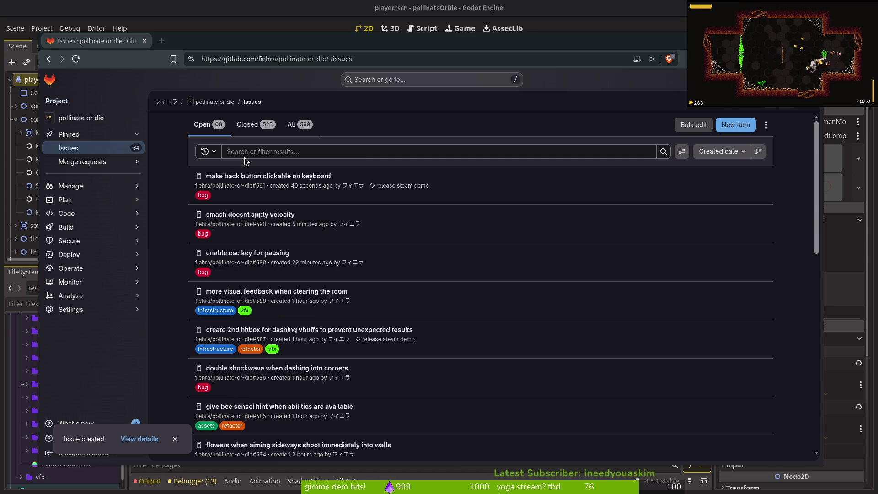
key(alt+Tab)
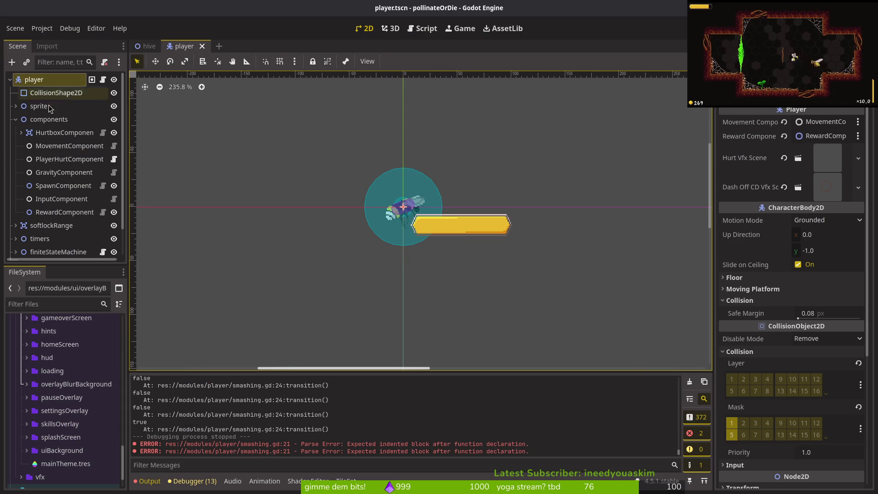
Step: Expand the player's sprite node and switch its AnimationPlayer to the smash animation
click(17, 106)
click(60, 132)
click(327, 375)
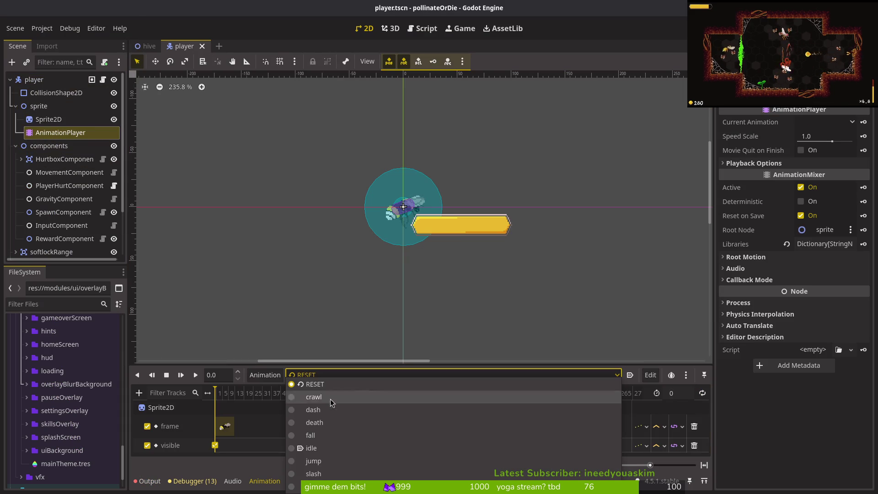
click(329, 485)
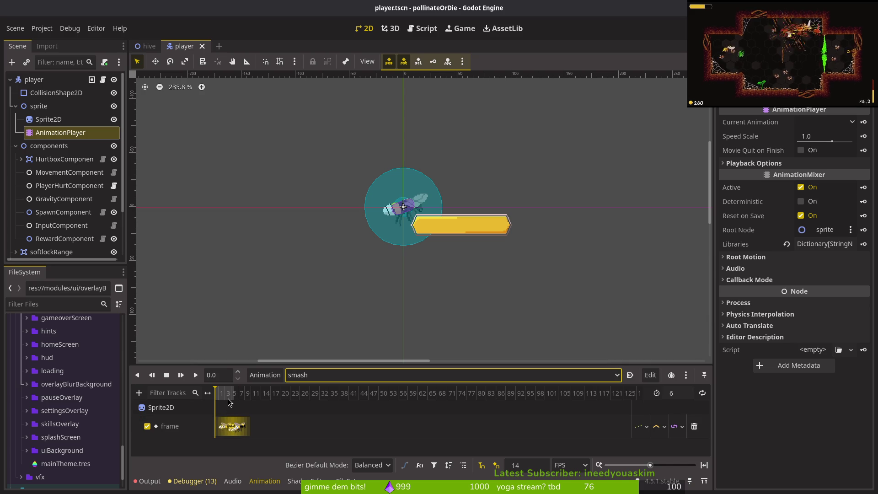
scroll(233, 401, up, 1)
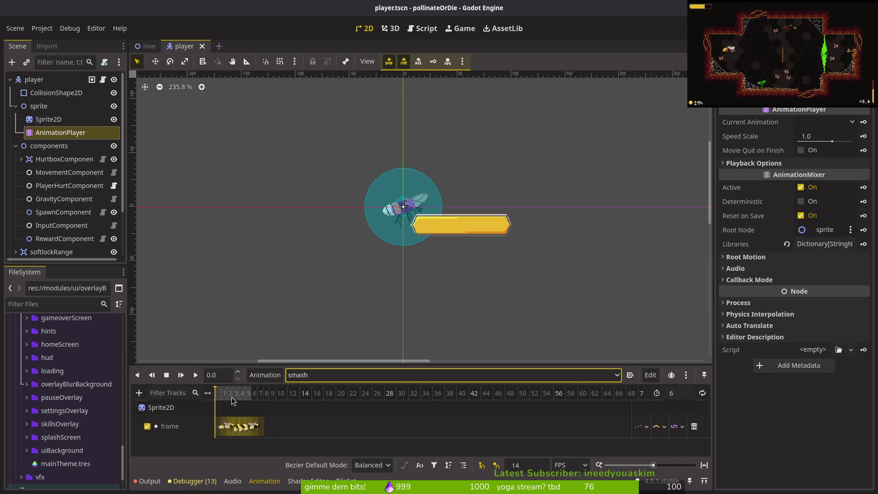
key(ctrl+shift+o)
key(Escape)
scroll(236, 425, up, 2)
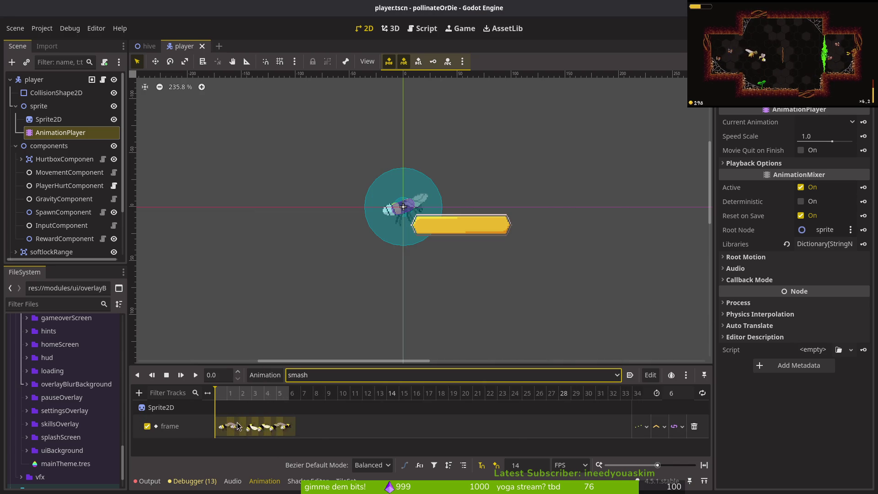
scroll(261, 421, up, 3)
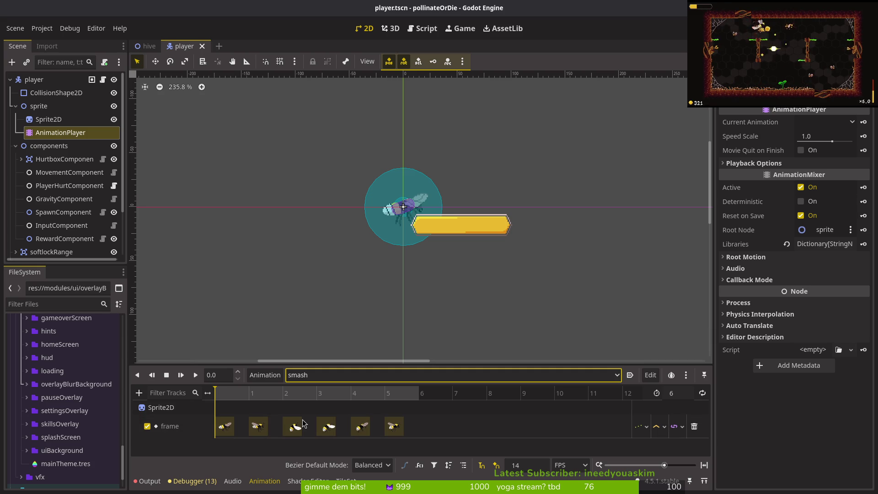
Step: Quit Neovim with :q and run tig in the shell
key(alt+Tab)
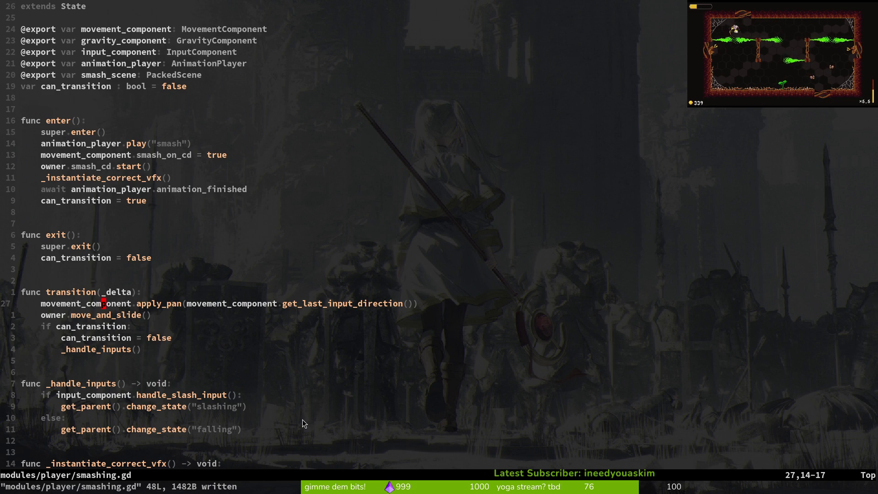
text(:q)
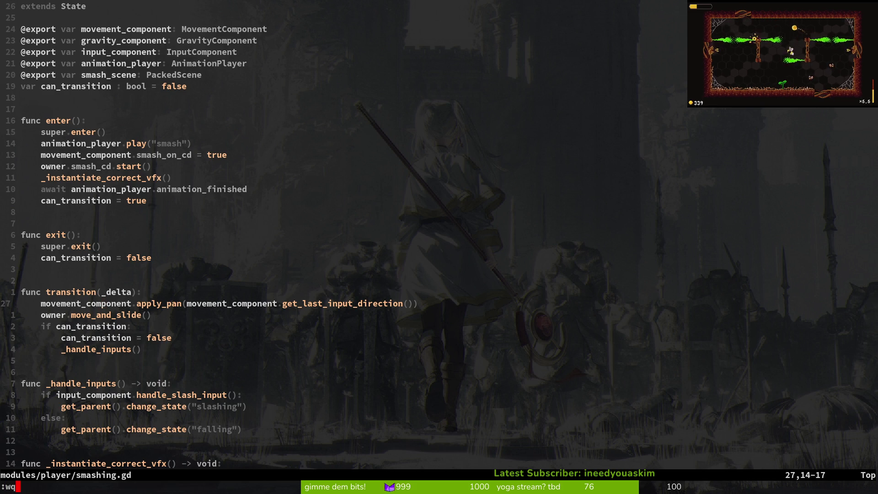
key(Return)
text(tig)
key(Return)
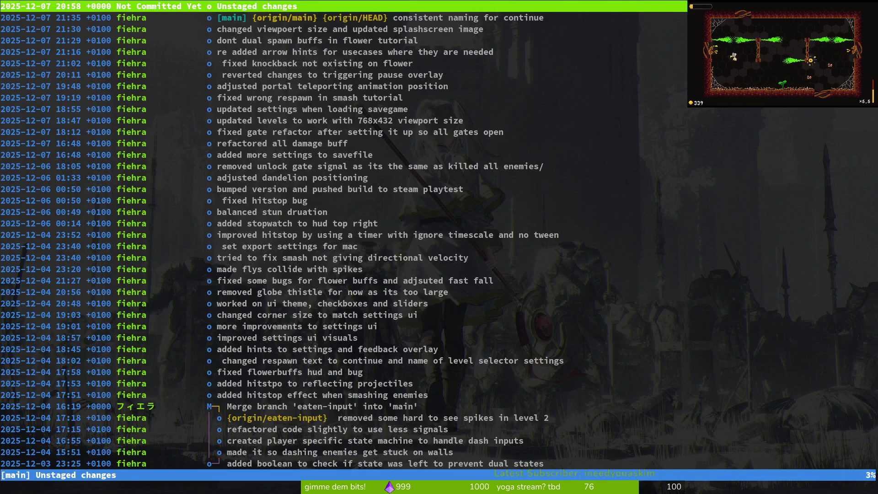
Step: In tig's status view, review the smashing.gd diff adding exit(), then move to devlevel.tscn
key(s)
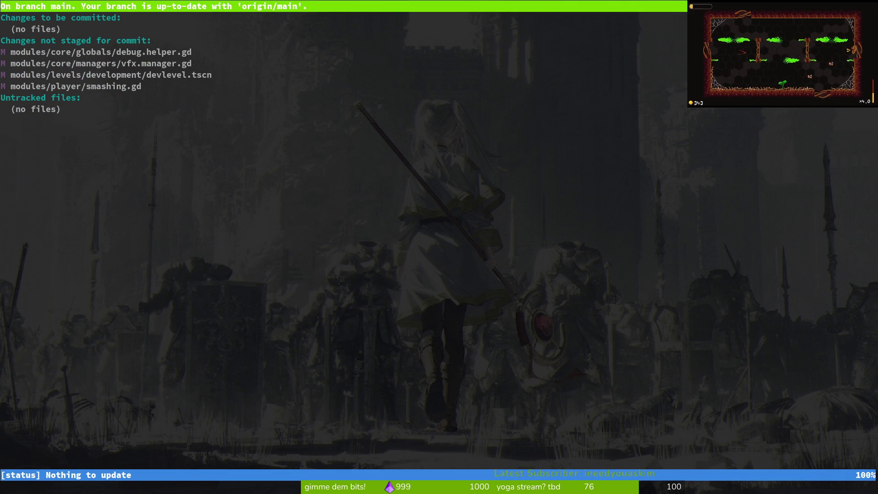
key(j)
key(j)
key(j)
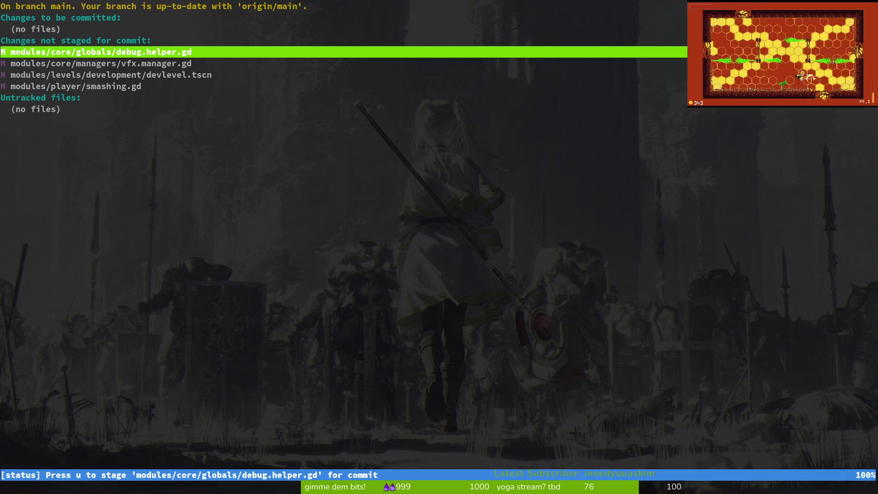
key(j)
key(j)
key(j)
key(Return)
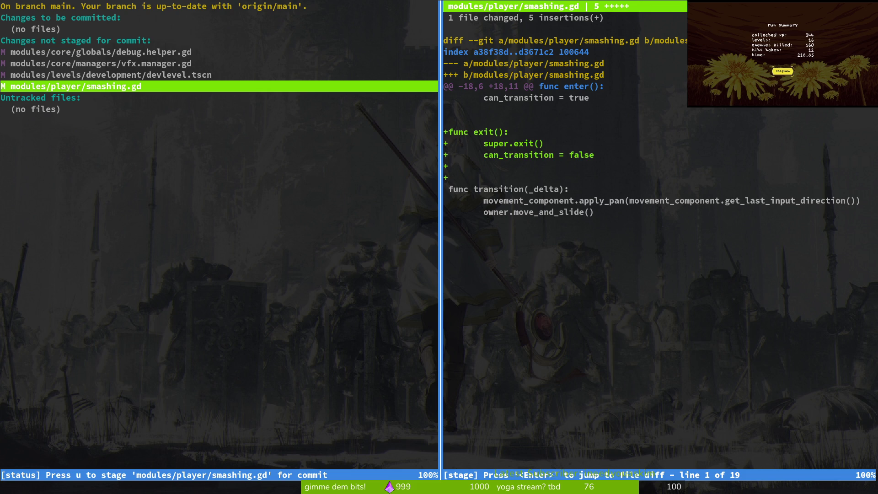
key(i)
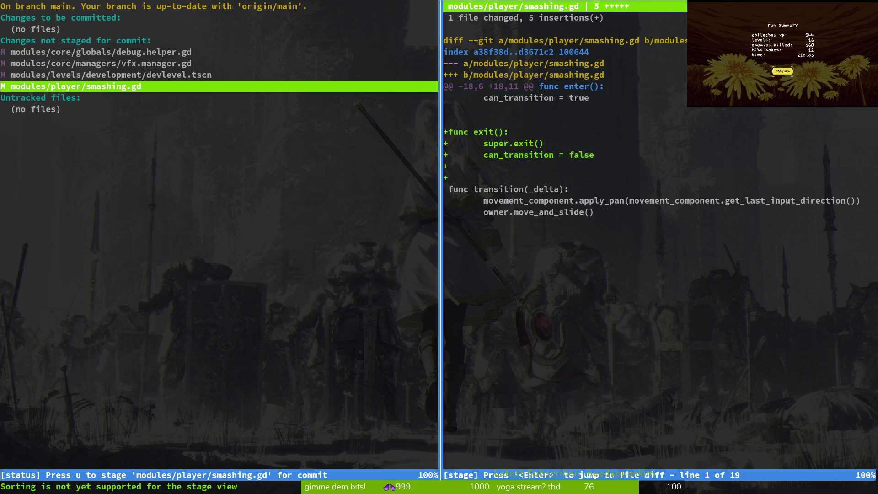
key(q)
key(Up)
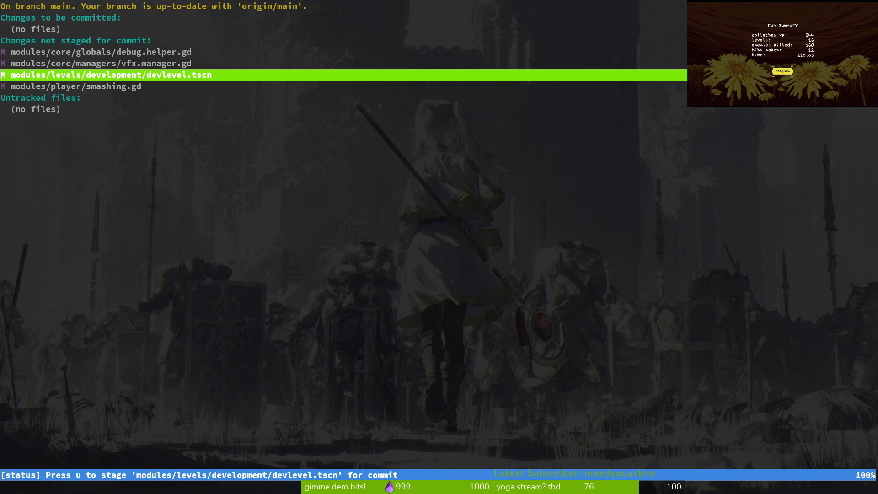
key(c)
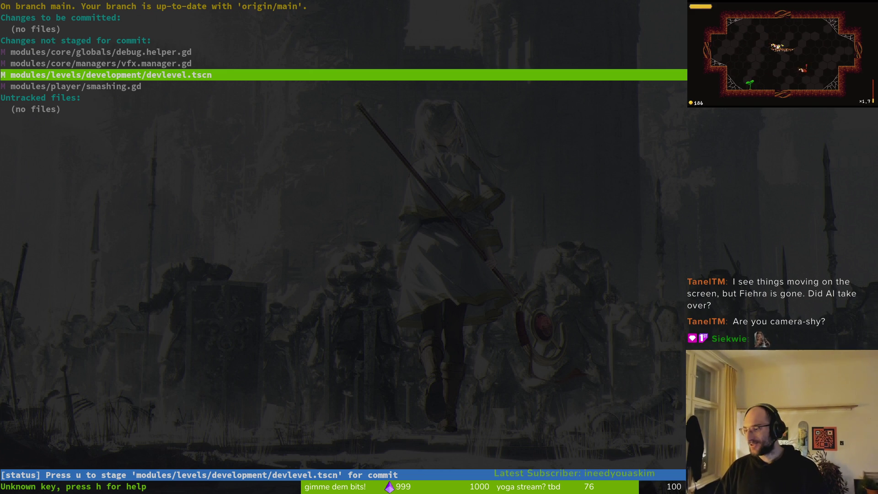
Step: Reopen the smashing.gd diff in tig before returning to the Godot editor
key(alt+Tab)
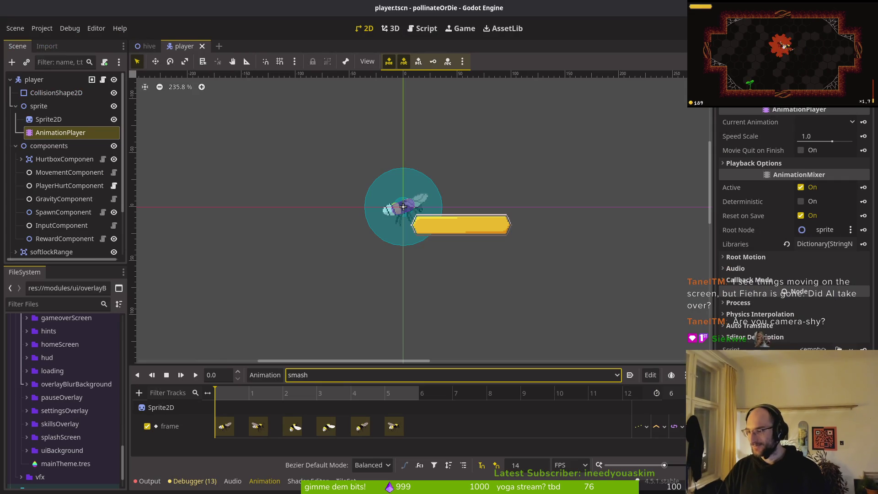
key(alt+Tab)
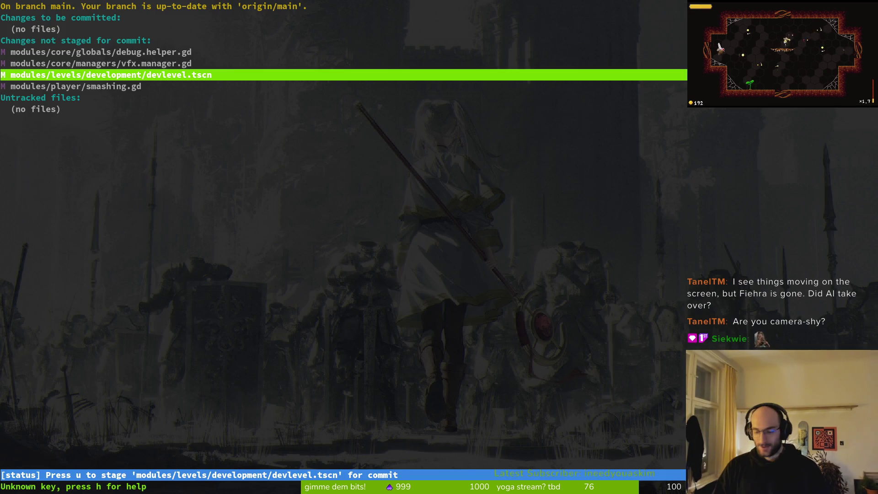
key(Up)
key(Down)
key(Down)
key(Down)
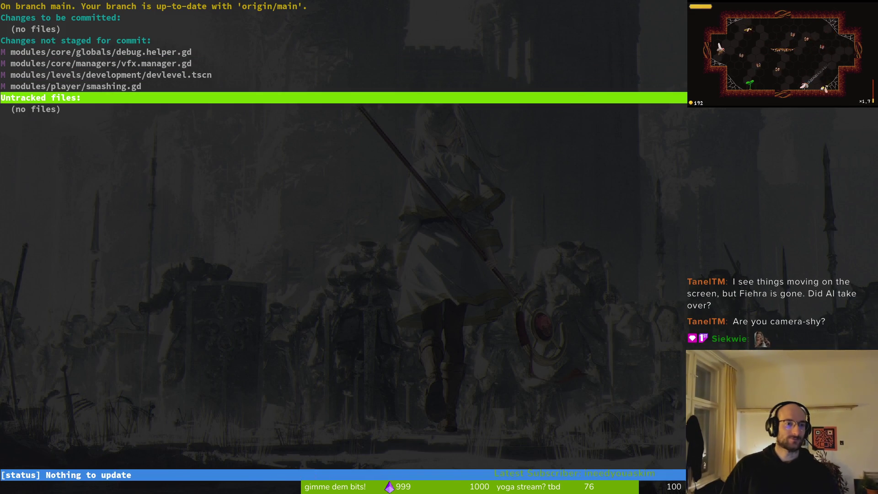
key(Up)
key(Return)
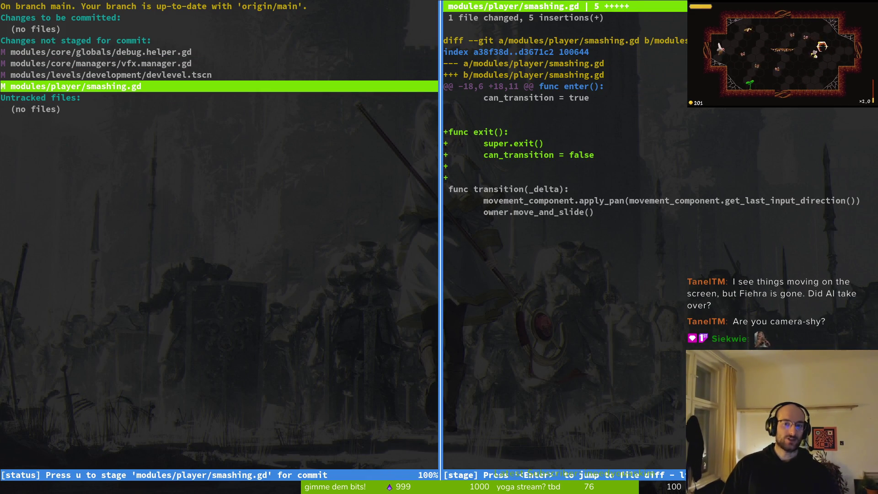
key(alt+Tab)
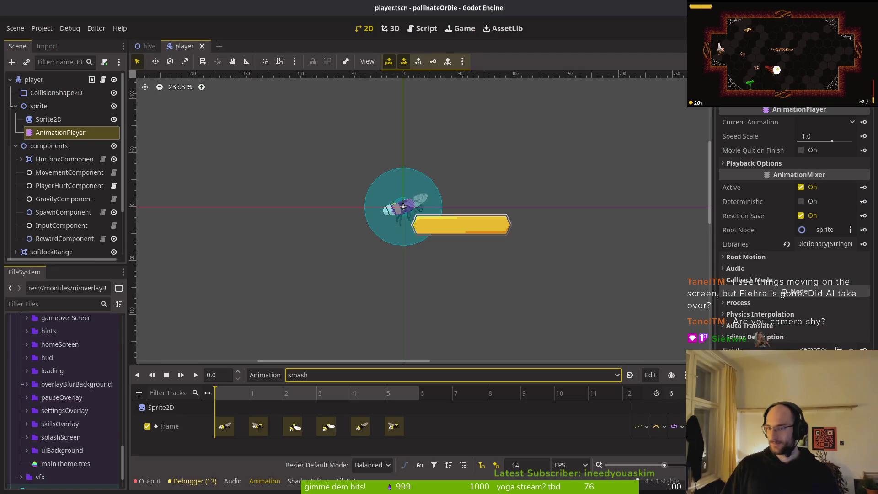
Step: Run the project with F5, load the saved game, and fly into the middle level hexagon
key(F5)
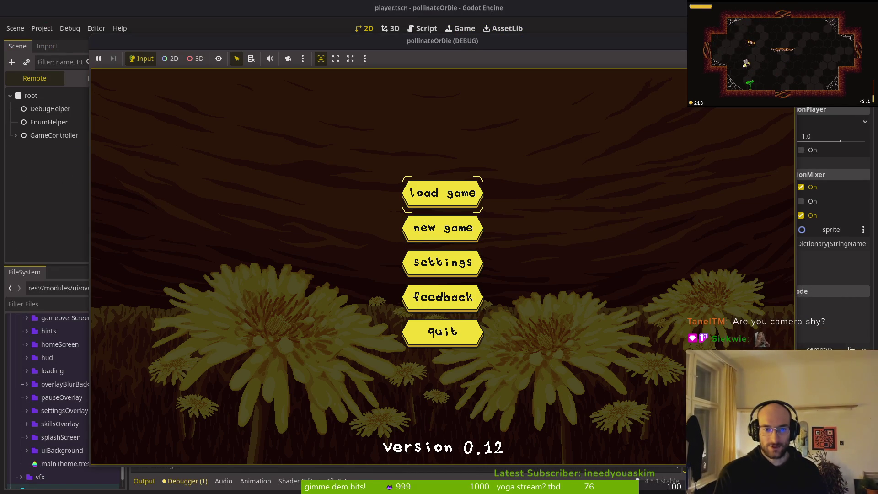
key(Return)
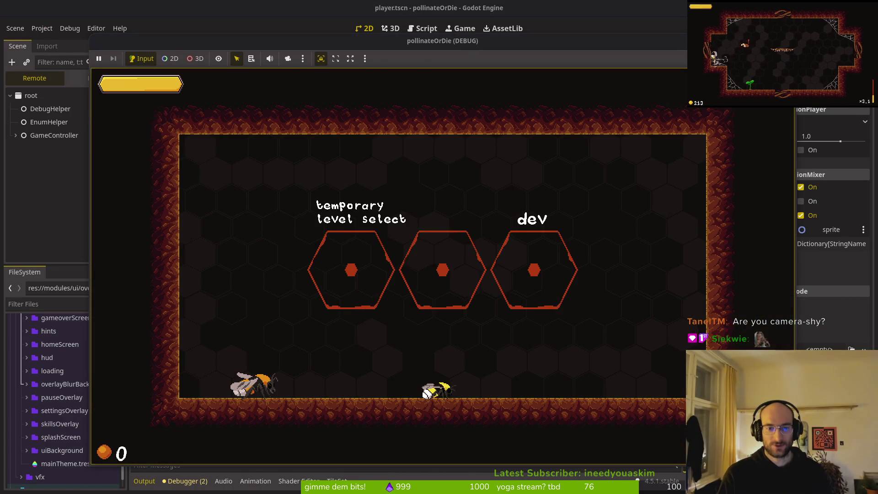
key(Up)
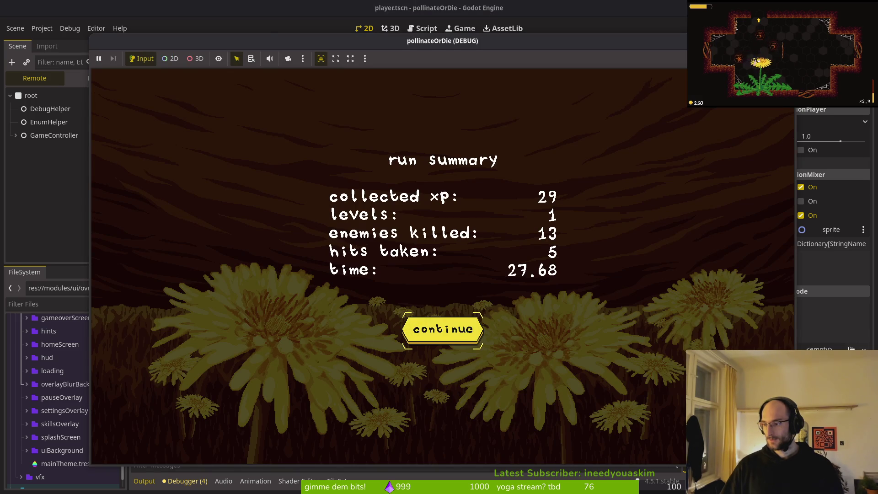
Step: Glance at the GitLab issues, quit tig with Ctrl+C, and move the game window off the editor
key(alt+Tab)
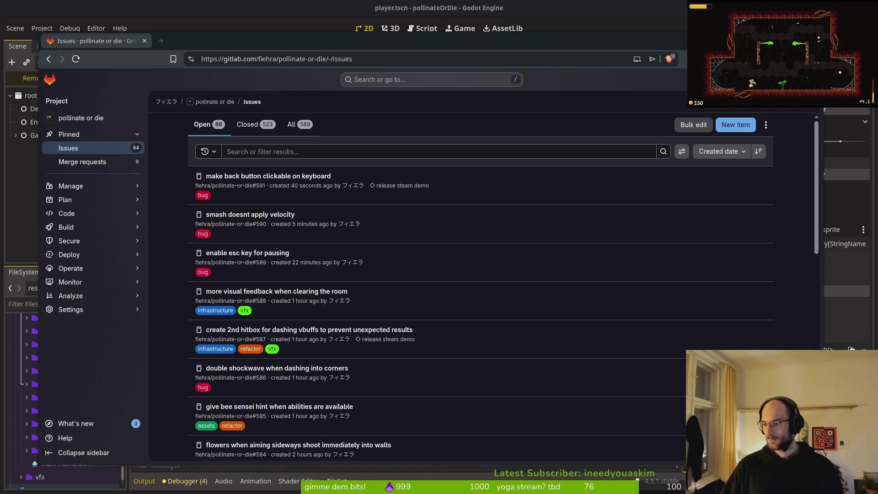
key(alt+Tab)
key(alt+Tab)
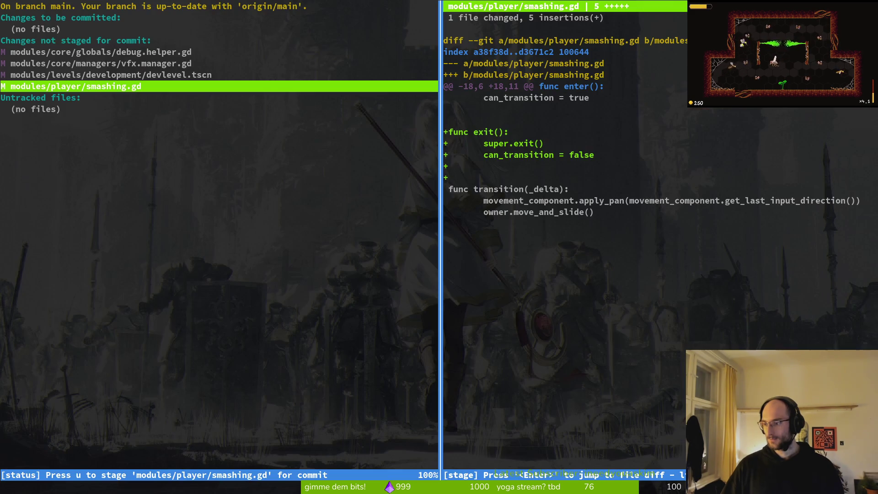
key(ctrl+c)
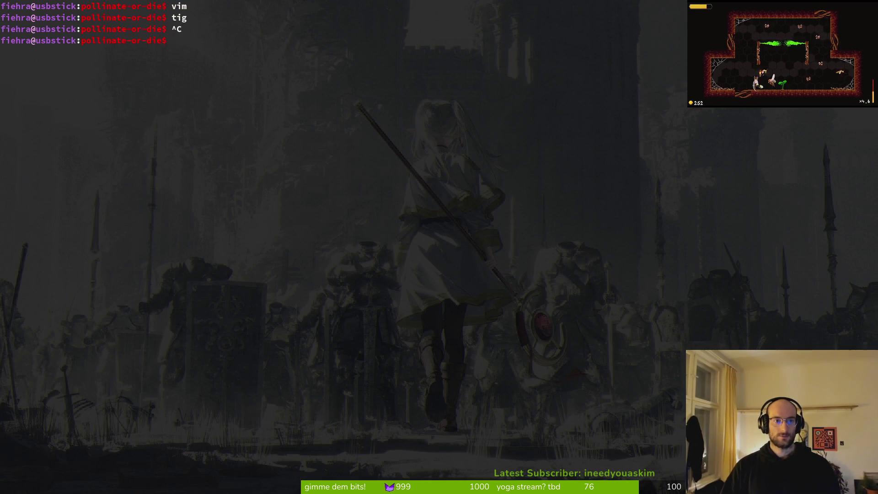
key(alt+Tab)
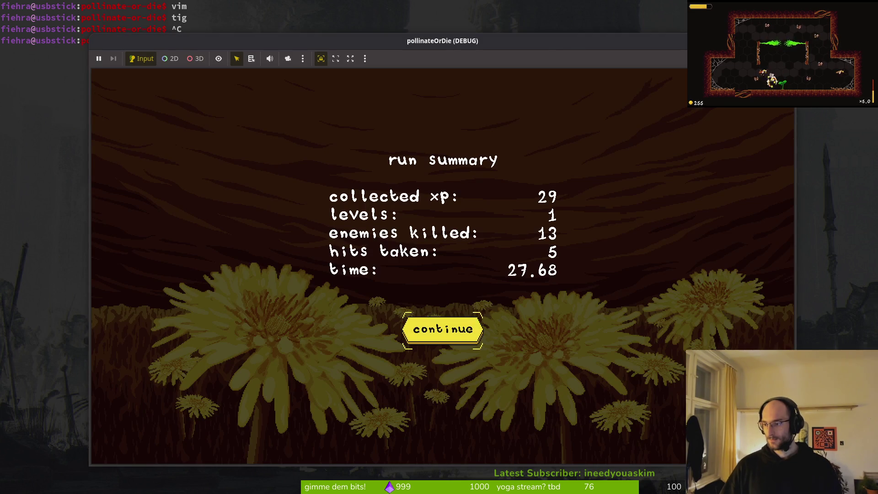
key(alt+Tab)
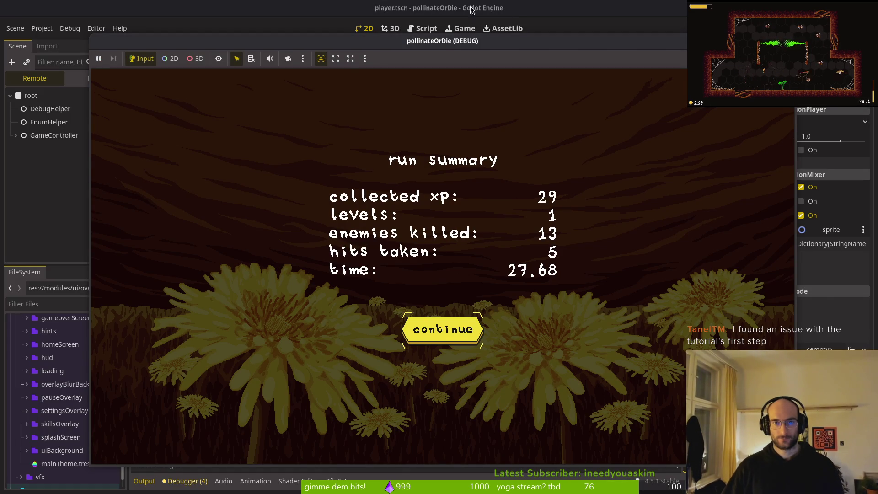
drag(440, 43, 604, 21)
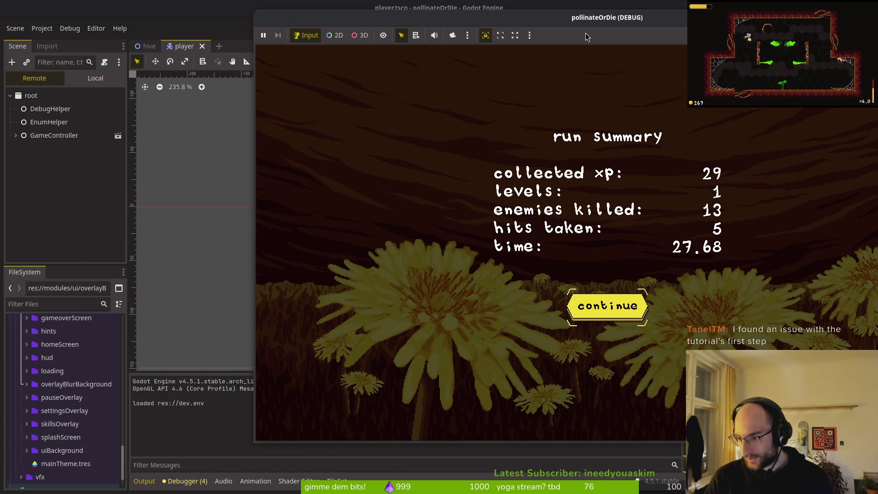
Step: Continue to the hive and fight through the middle cave level, finishing with a radial slash
key(Return)
key(w)
key(w)
key(a)
key(space)
key(s)
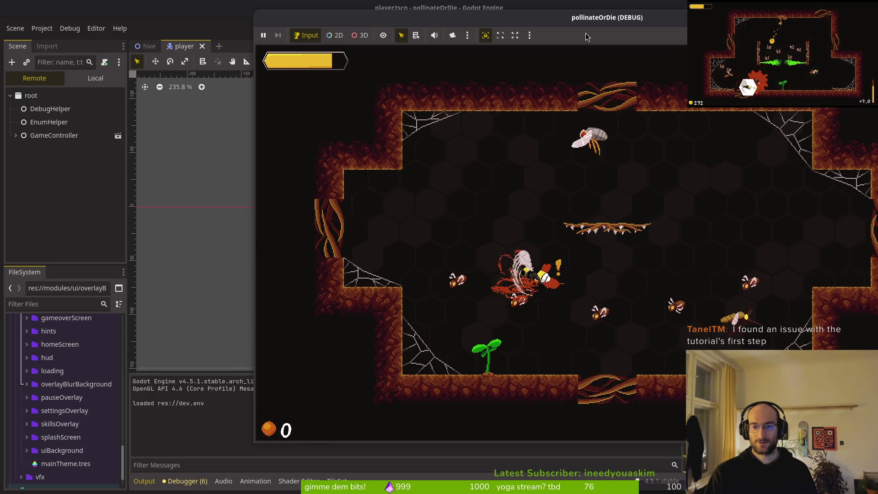
key(w)
key(s)
key(w)
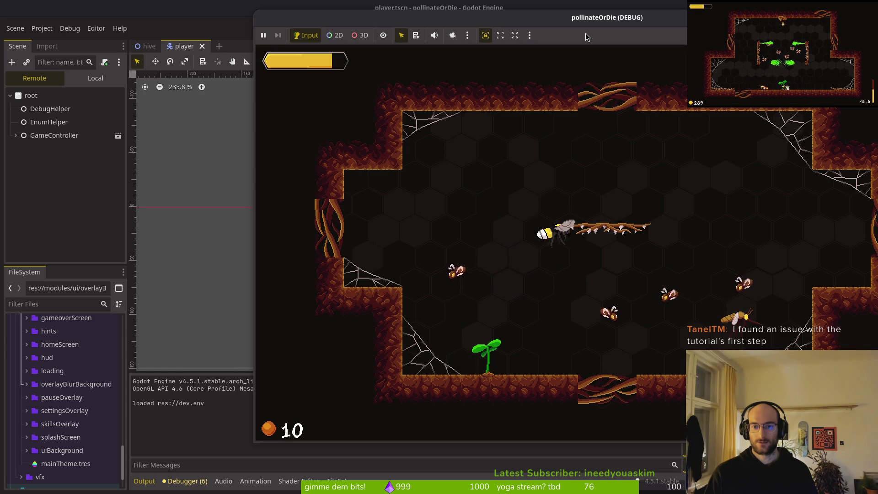
key(s)
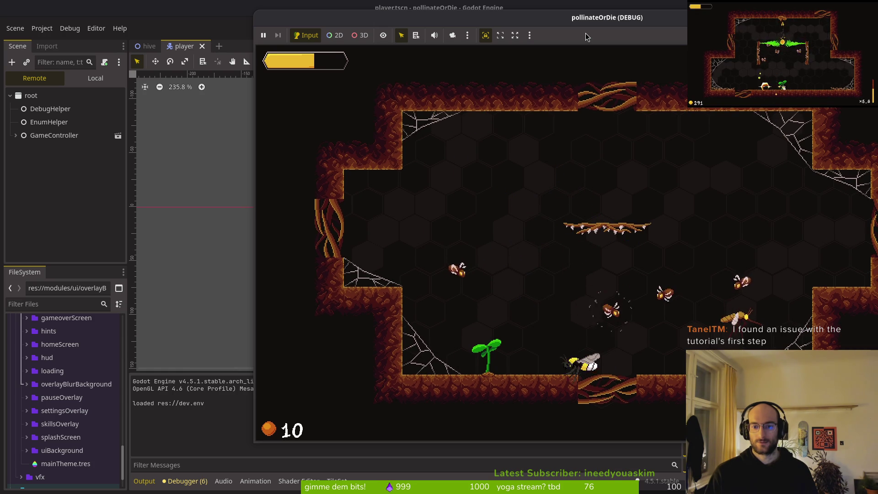
key(a)
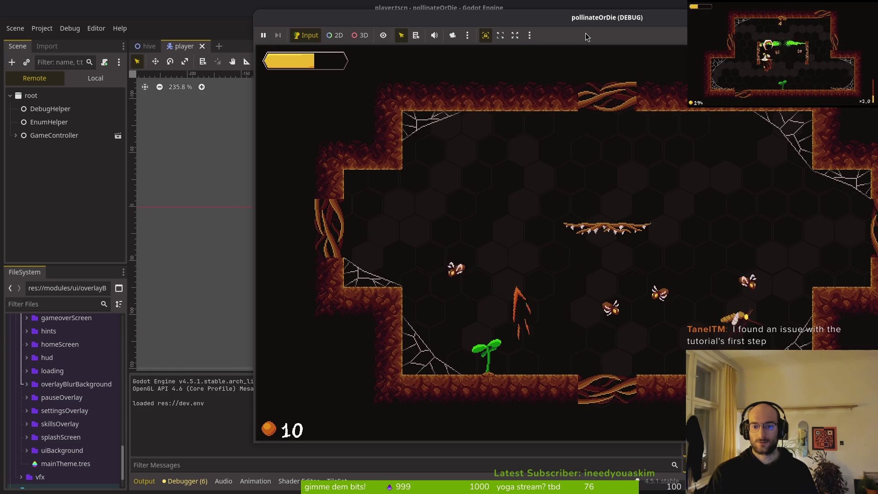
key(s)
key(d)
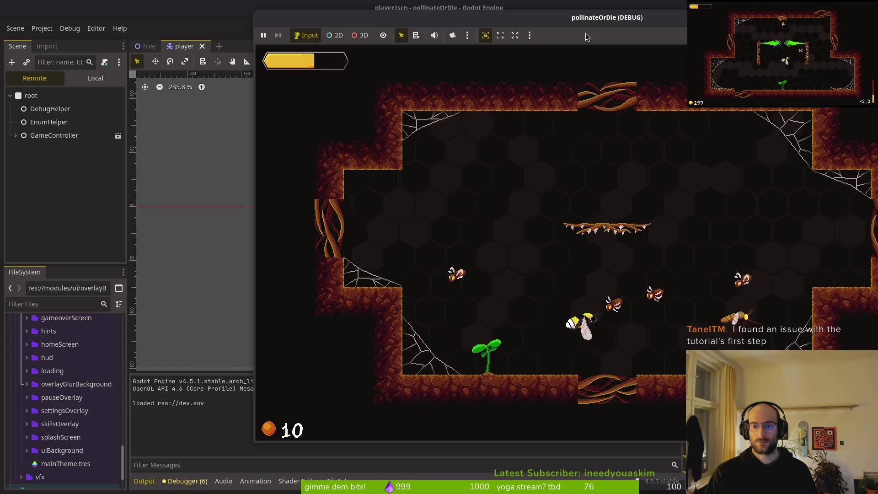
key(w)
key(d)
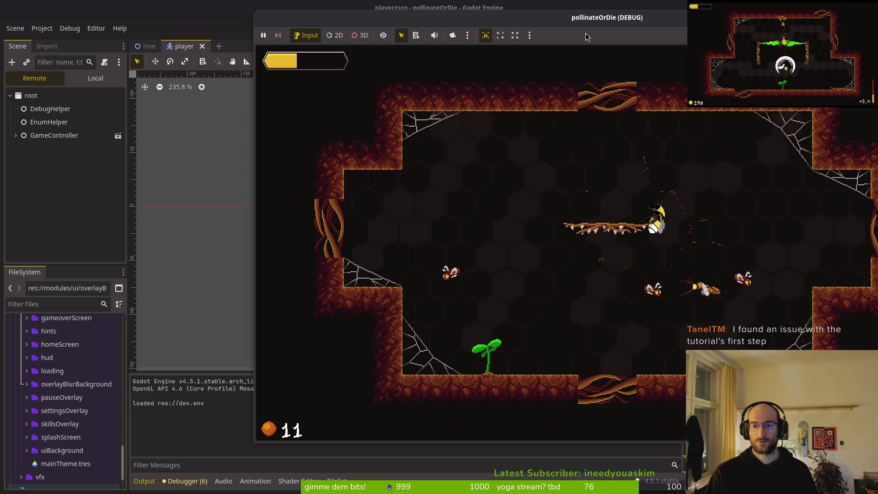
key(w)
key(w)
key(d)
key(s)
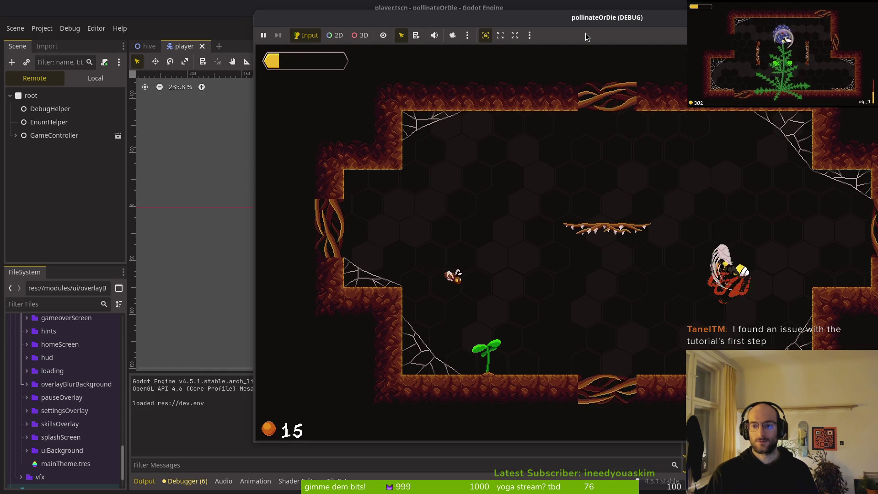
key(a)
key(w)
key(a)
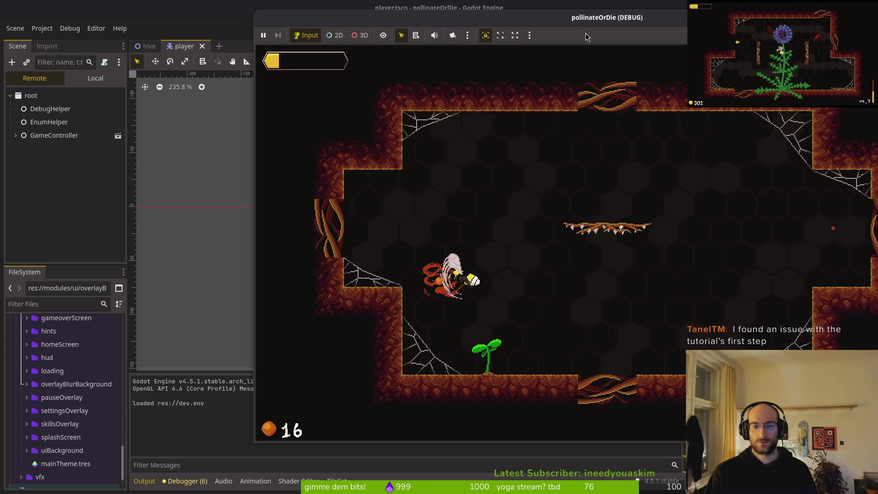
key(w)
key(d)
key(s)
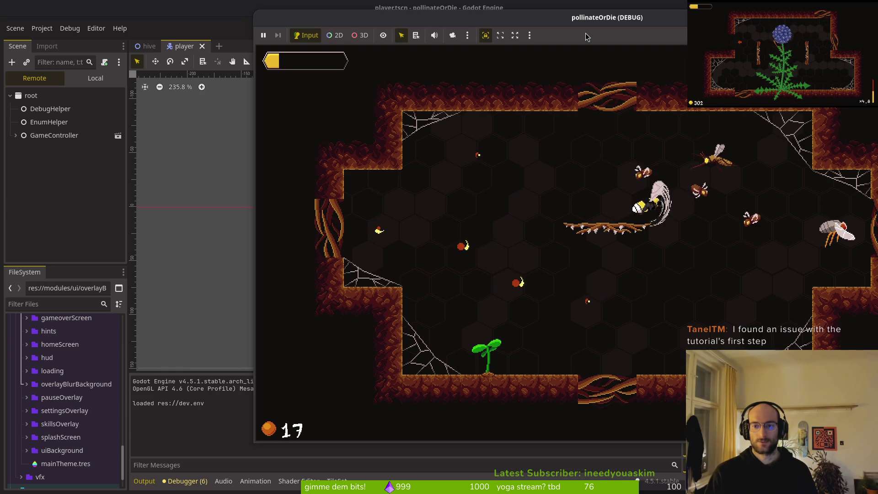
key(d)
key(s)
key(w)
key(a)
key(s)
key(space)
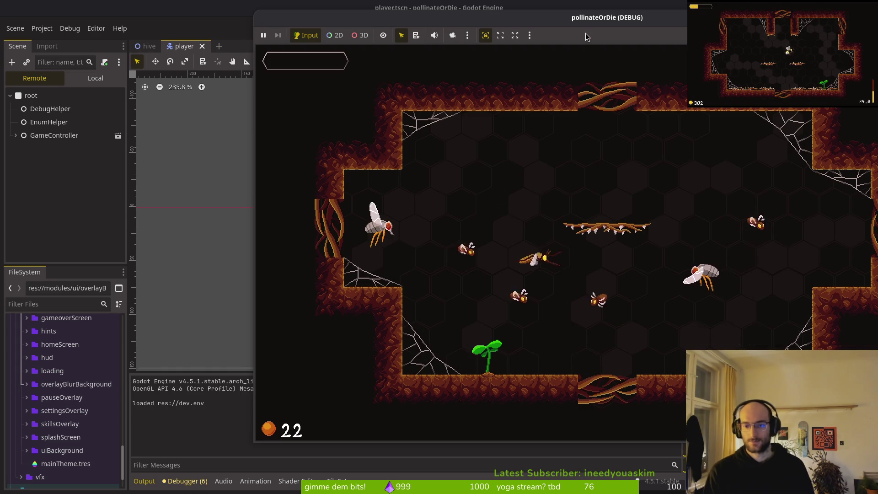
Step: Return to the hub, enter the middle level portal, and clear its enemies so the flower blooms
key(space)
key(w)
key(a)
key(w)
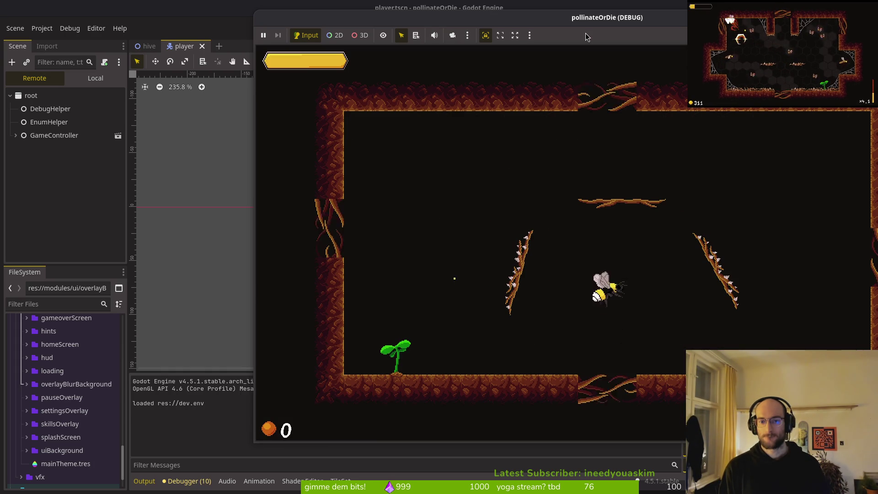
key(w)
key(a)
key(a)
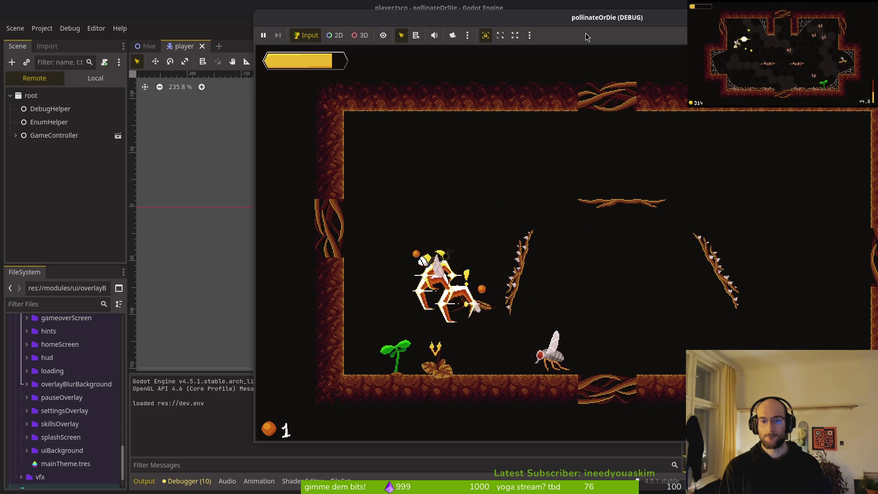
key(s)
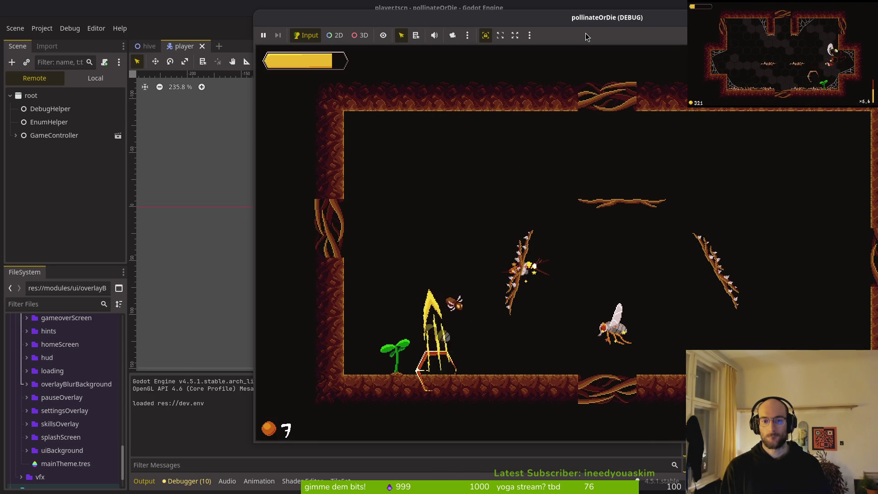
key(s)
key(d)
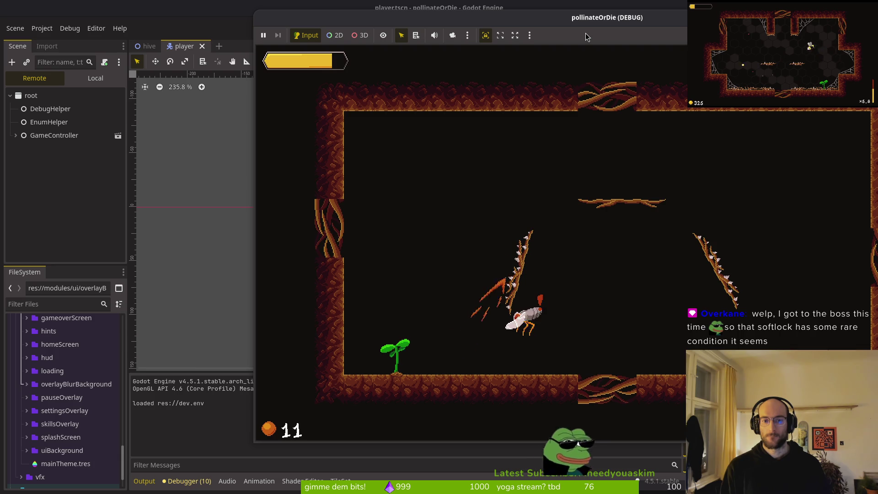
key(w)
key(d)
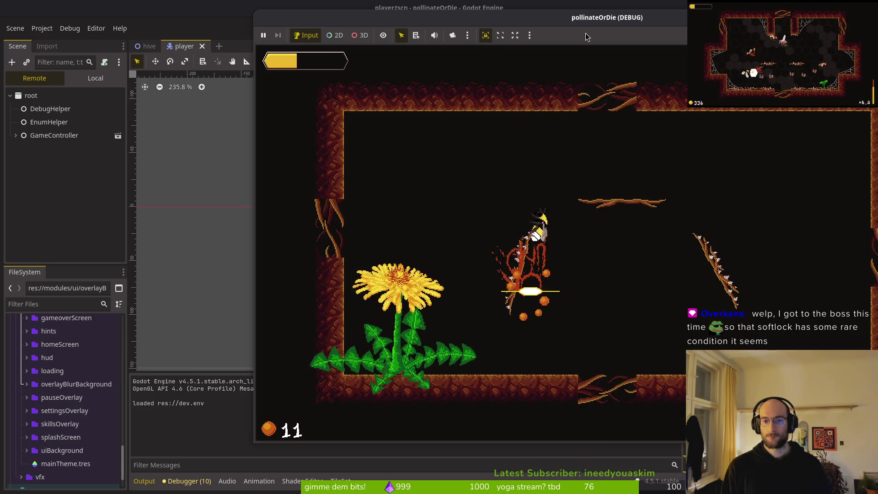
key(s)
key(w)
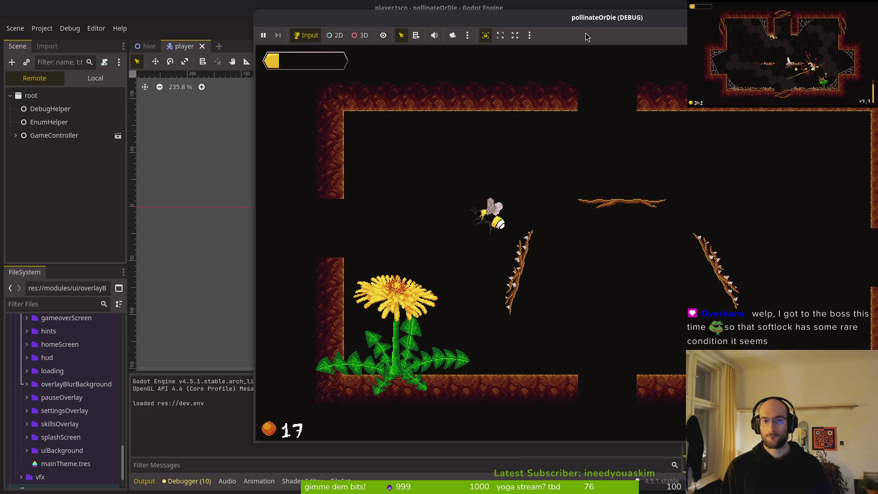
Step: Clear another cave level's enemies, exit to the hub, and stop the game with F8
key(w)
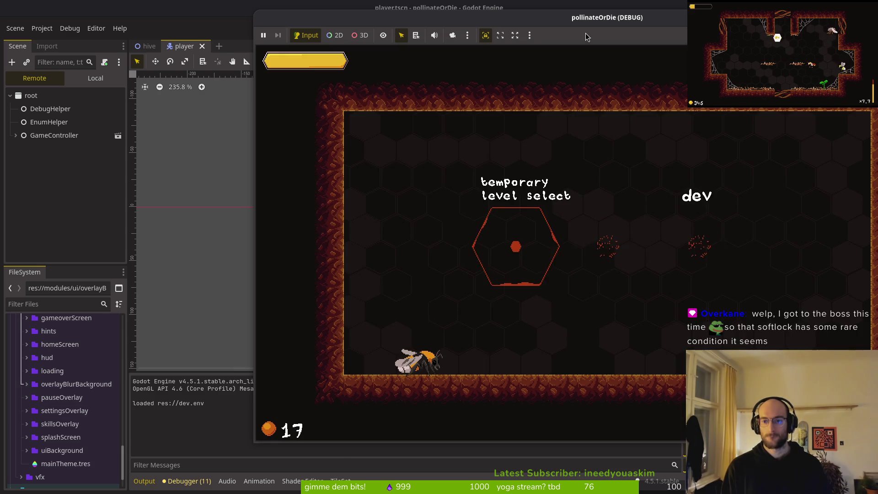
key(w)
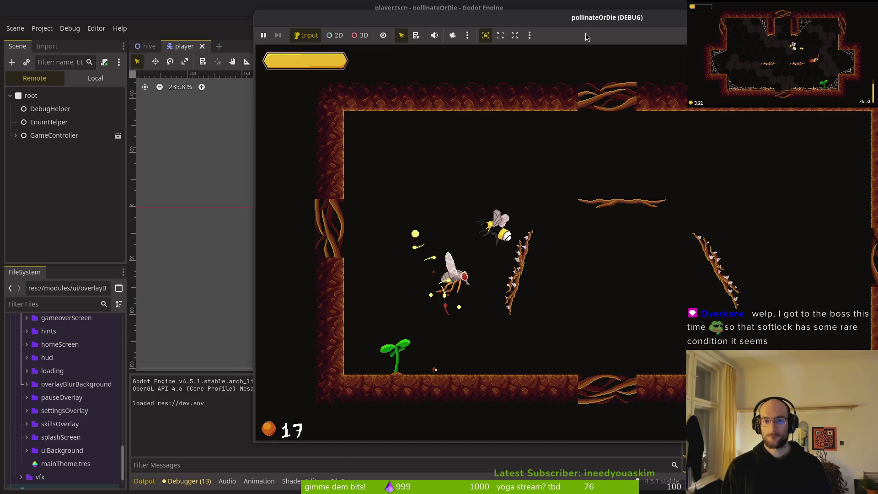
key(w)
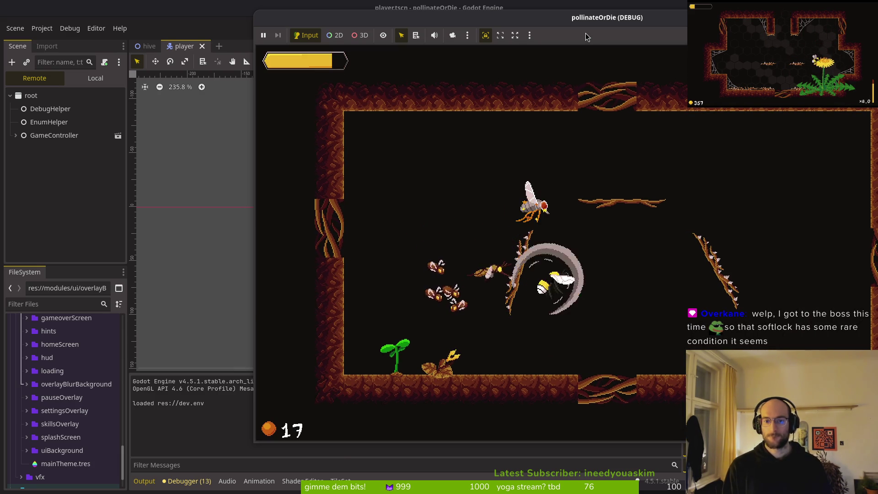
key(s)
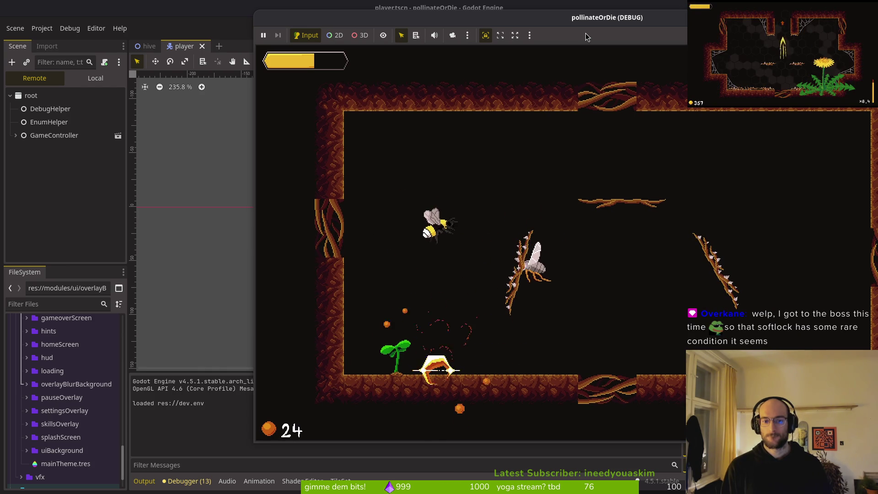
key(s)
key(w)
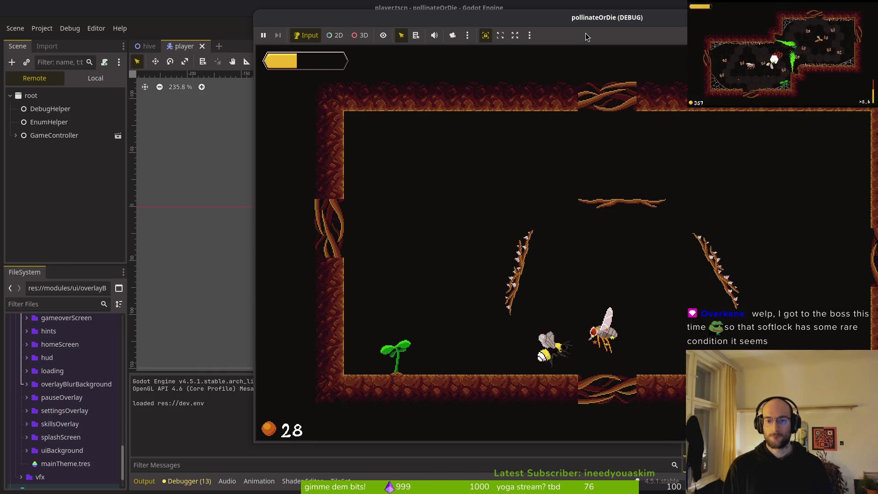
key(space)
key(w)
key(space)
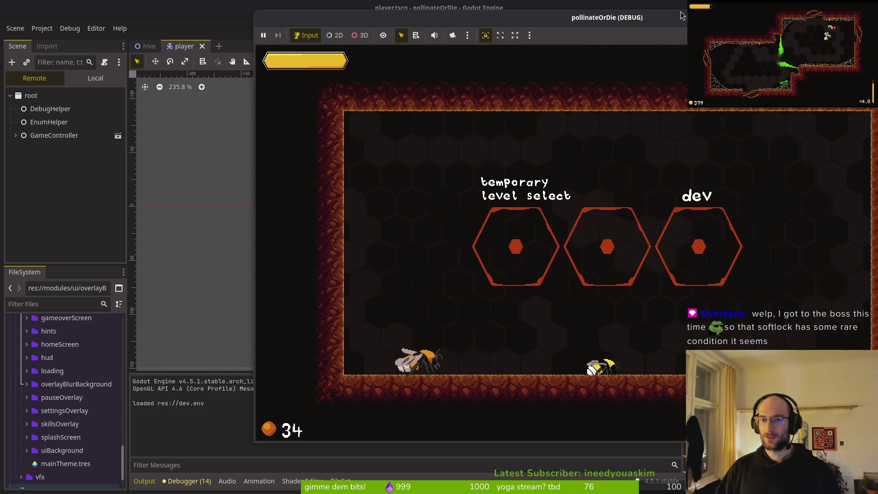
key(F8)
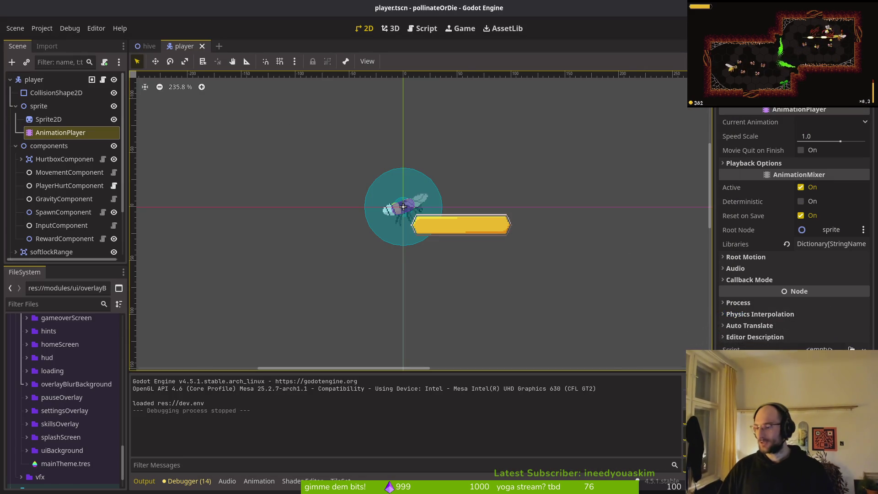
Step: Start vim in the project folder and open health_component.gd through the file finder
key(super+1)
text(vim)
key(Return)
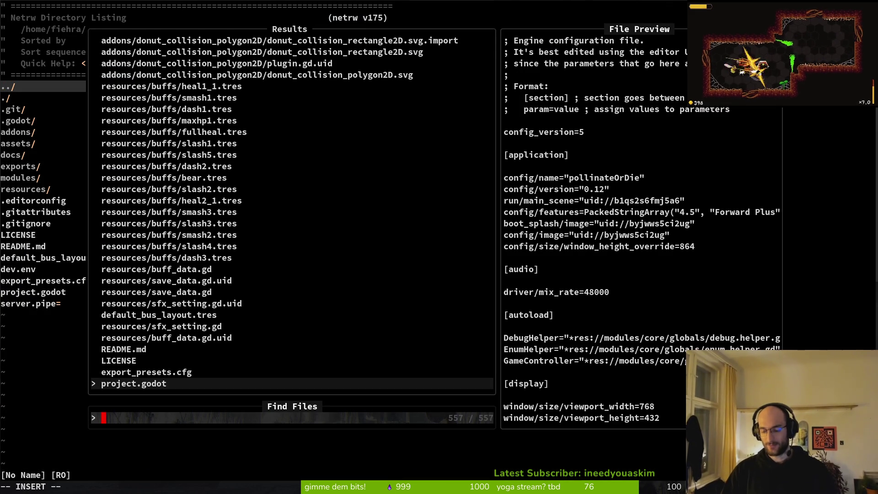
text(actor)
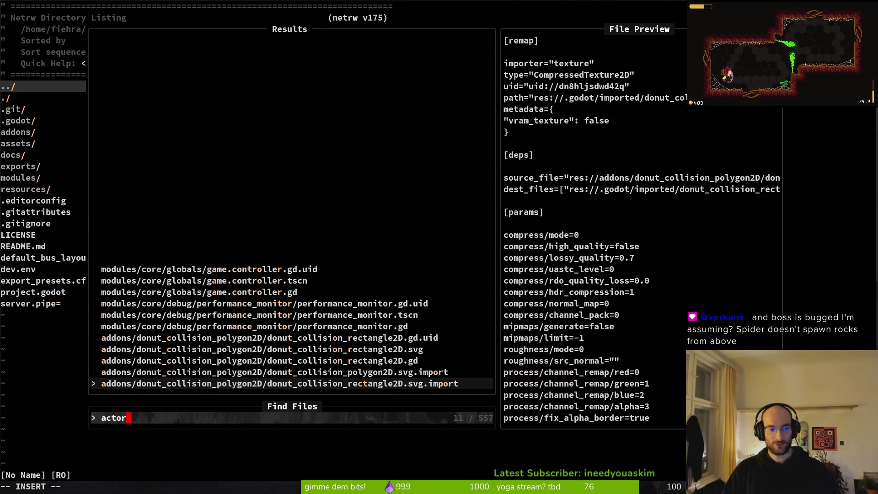
key(BackSpace)
key(BackSpace)
key(BackSpace)
text(en)
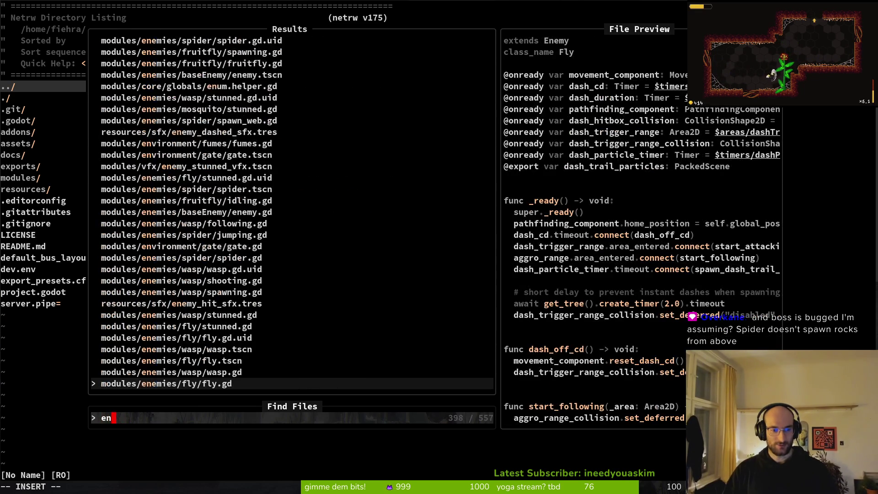
key(BackSpace)
key(BackSpace)
text(health)
key(Return)
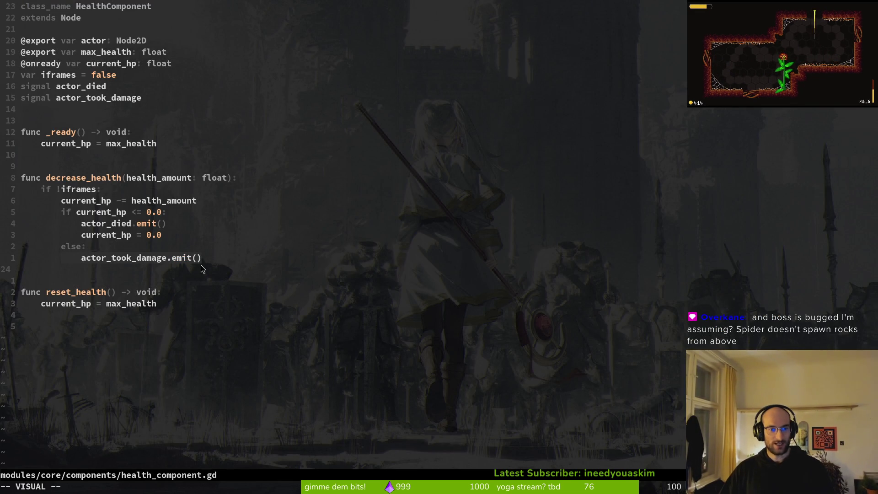
Step: Grep actor_took_damage and preview its emit() and boss_hp_bar.gd connection matches
click(142, 258)
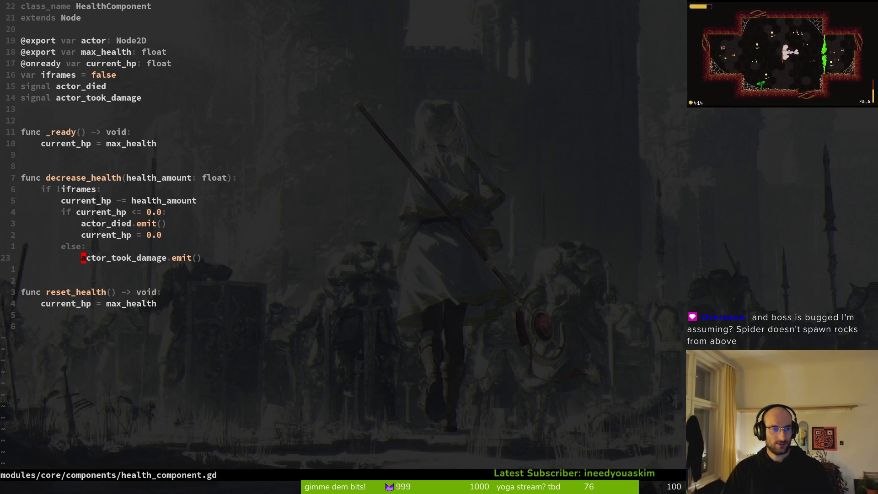
key(Return)
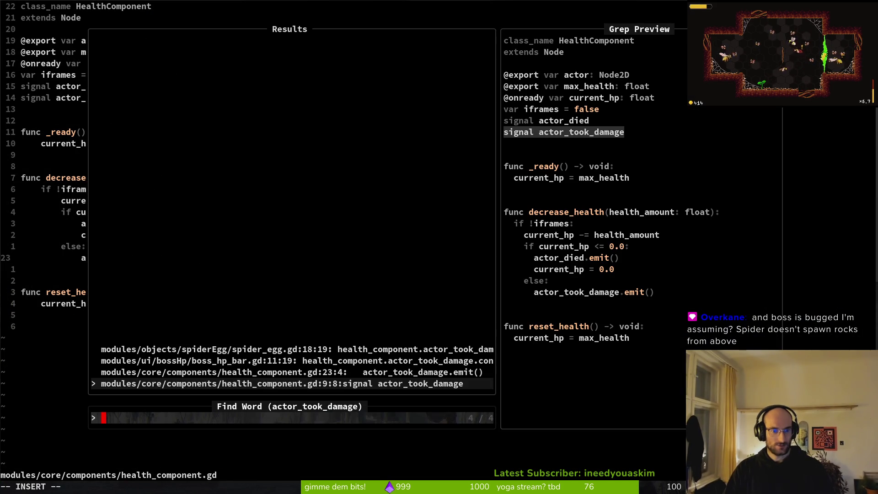
click(292, 372)
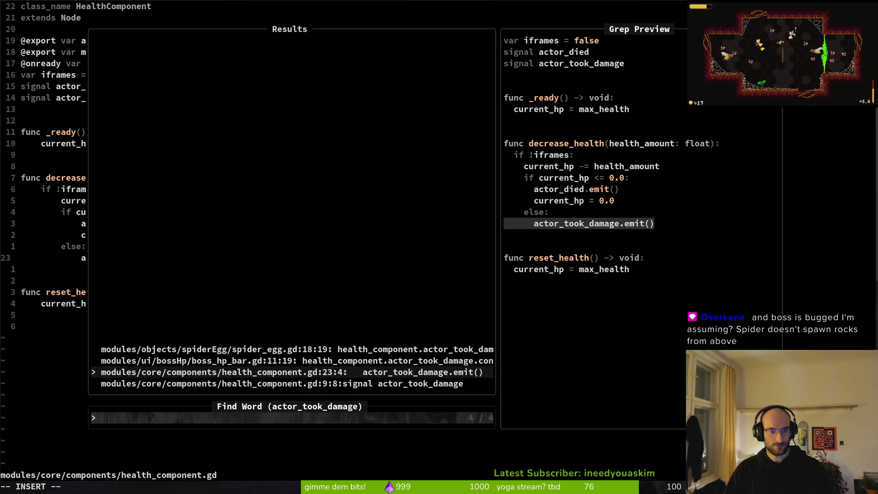
click(282, 383)
click(297, 361)
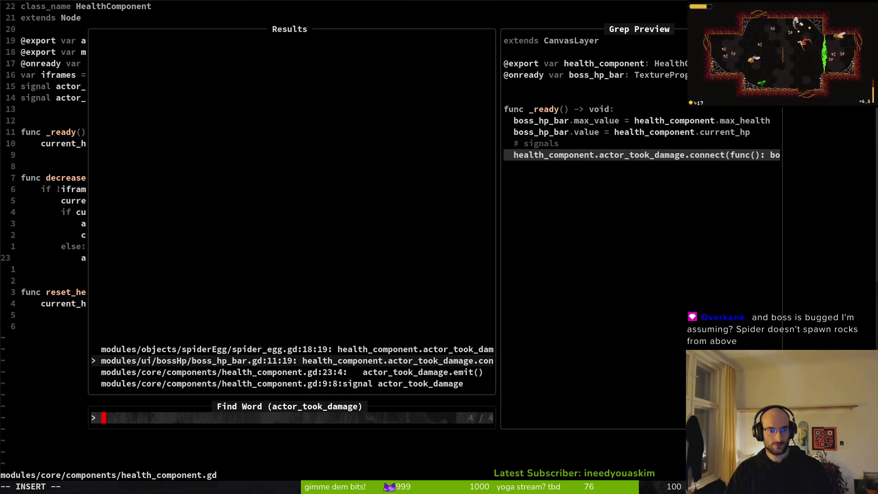
key(Escape)
key(Escape)
Step: Find 'dying' in the file finder and open dying.state.gd
key(space)
key(f)
key(f)
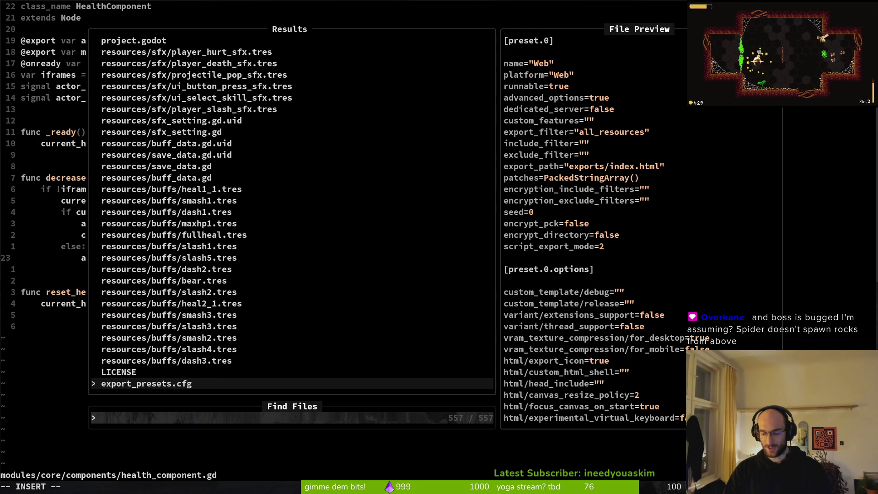
key(BackSpace)
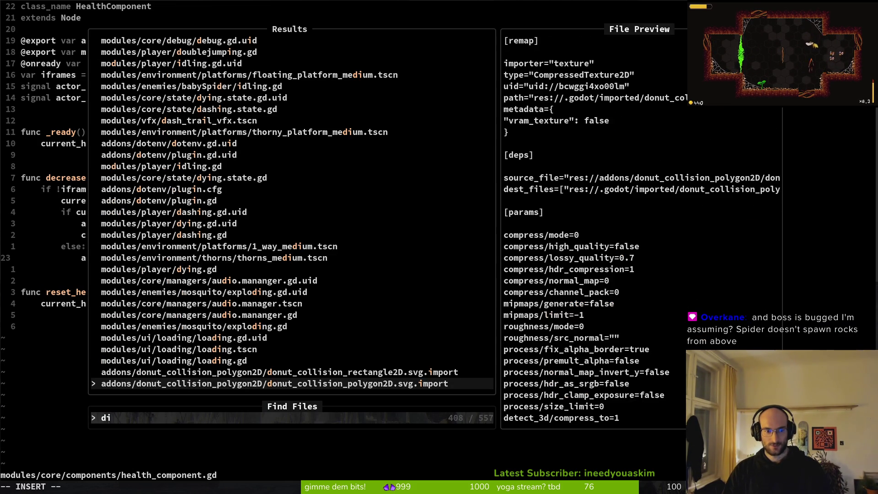
text(ying)
key(Up)
key(Up)
key(Return)
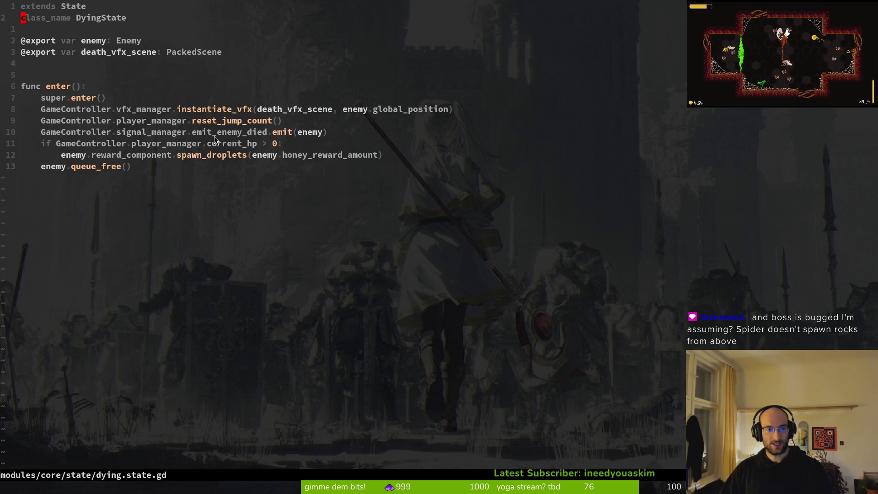
Step: Grep the project for emit_enemy_died and open the level.gd match
key(v)
key(i)
key(w)
key(space)
key(s)
key(w)
key(Return)
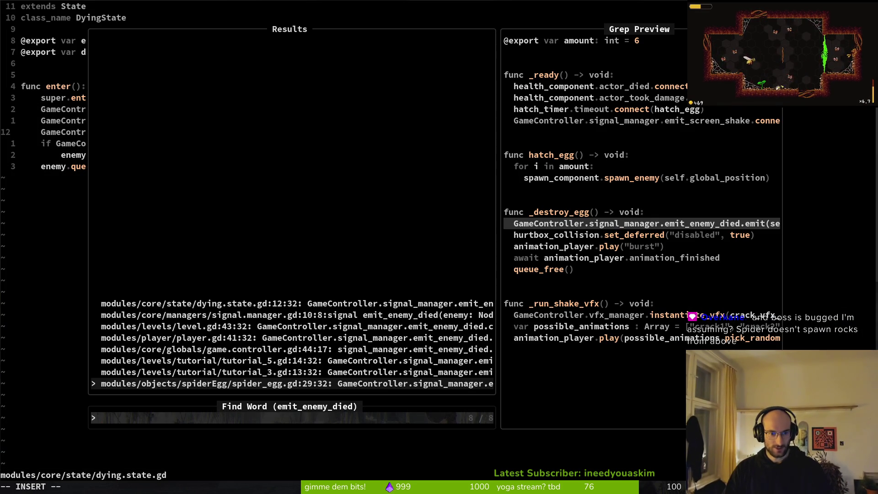
key(Up)
key(Up)
key(Up)
key(Return)
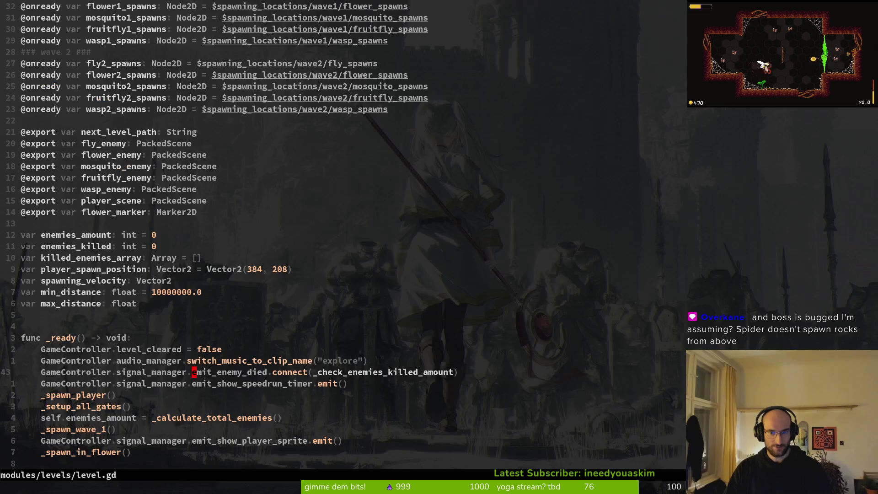
Step: Inspect the killed-enemy counting and level-cleared code in _check_enemies_killed_amount
key(ctrl+d)
key(ctrl+d)
key(ctrl+d)
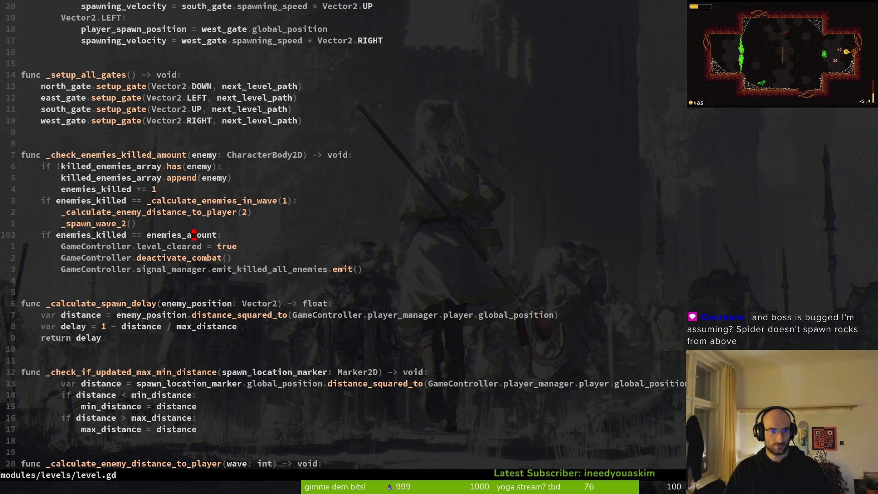
key(shift+v)
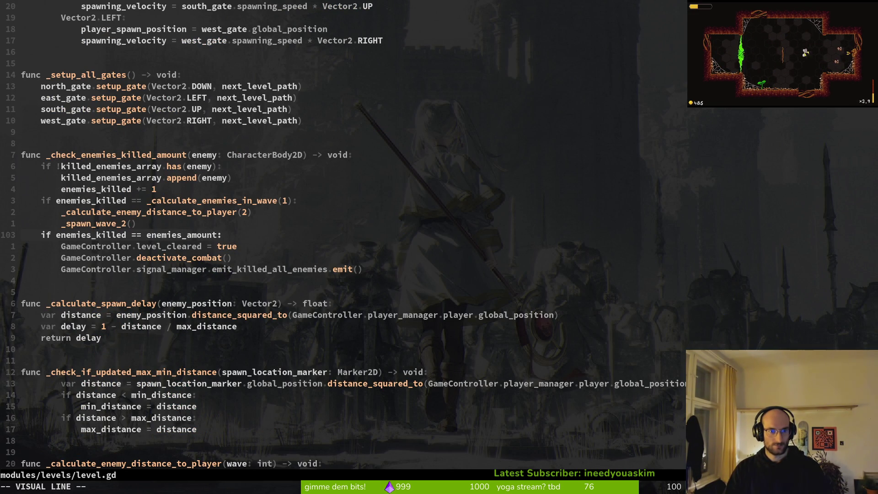
key(j)
key(j)
key(j)
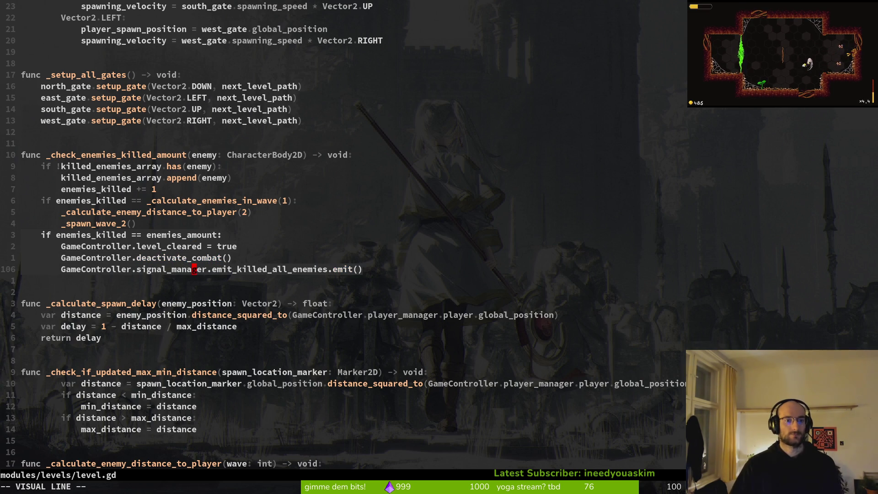
click(99, 168)
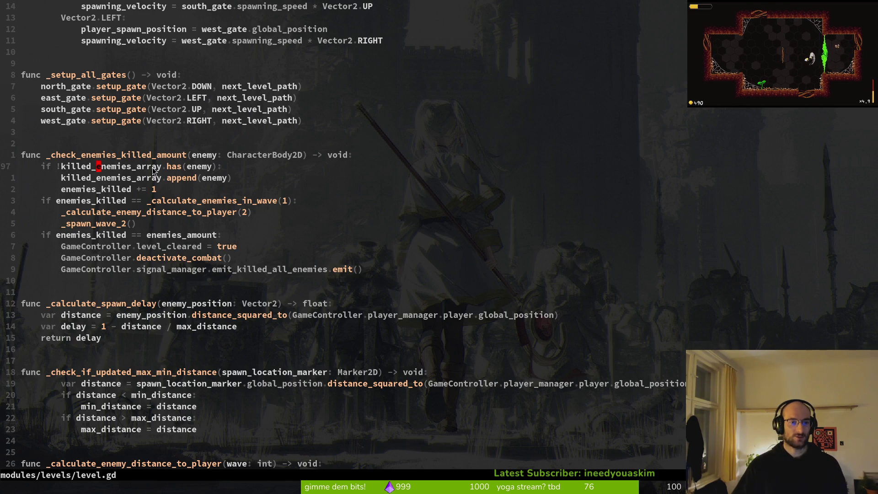
click(194, 169)
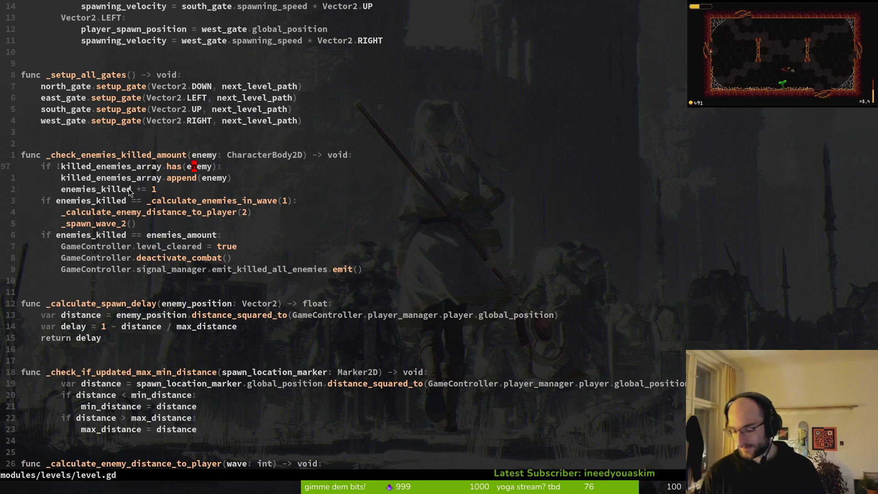
Step: Relaunch the game with F5, enter the spider boss level from level select, then stop with F8
key(alt+Tab)
key(F5)
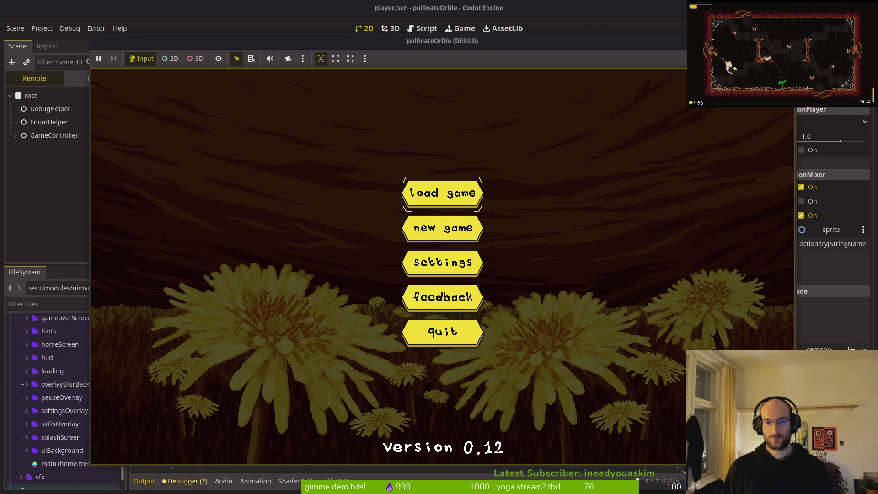
key(Return)
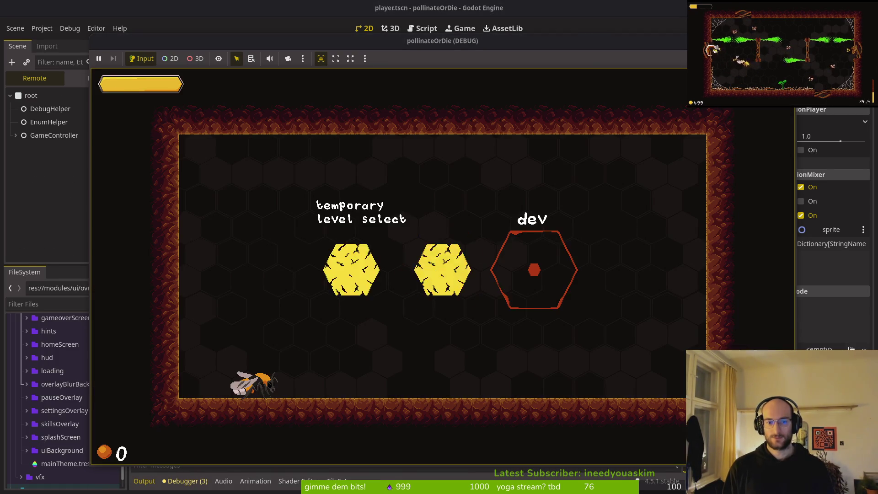
key(Return)
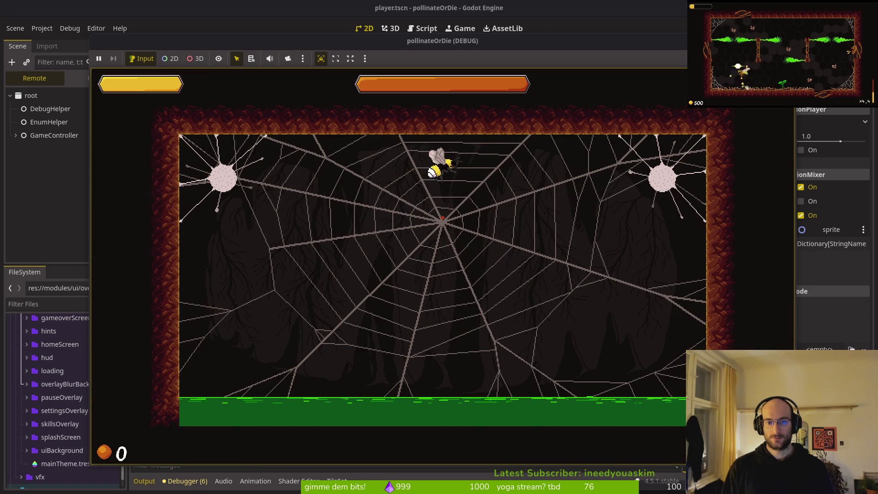
key(Left)
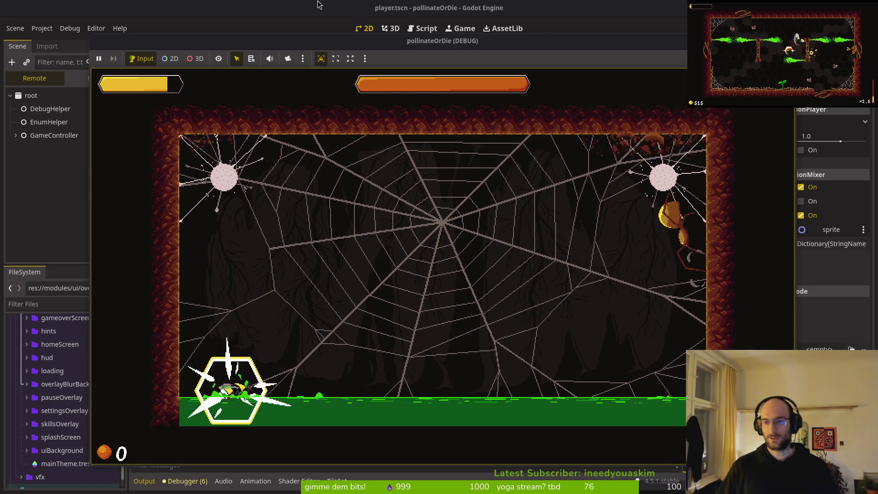
key(F8)
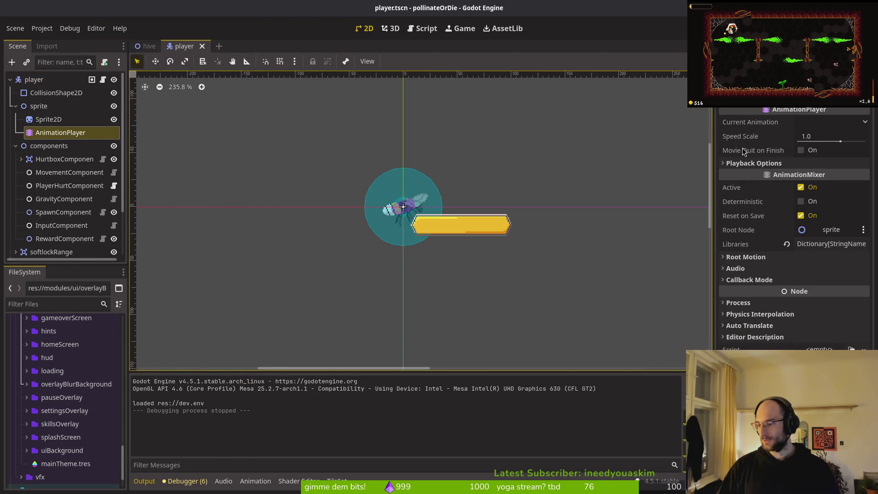
Step: Open the spider boss script spider.gd via the file finder, after briefly opening the boss health bar file
key(alt+Tab)
key(space)
key(f)
key(f)
text(level)
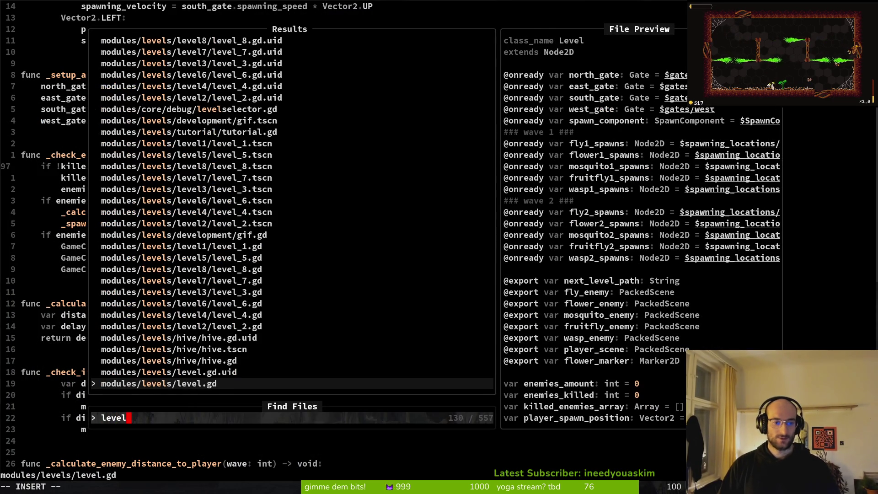
key(BackSpace)
key(BackSpace)
key(BackSpace)
text(boss)
key(Return)
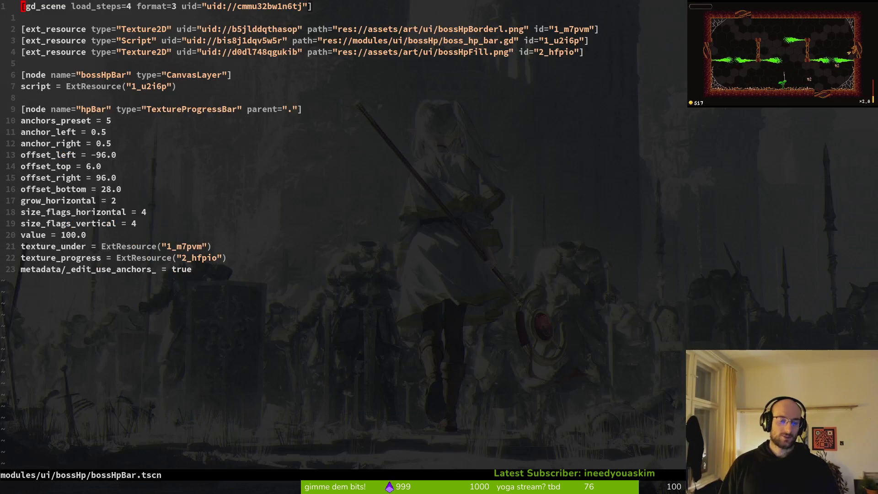
key(space)
key(f)
key(f)
text(bossh)
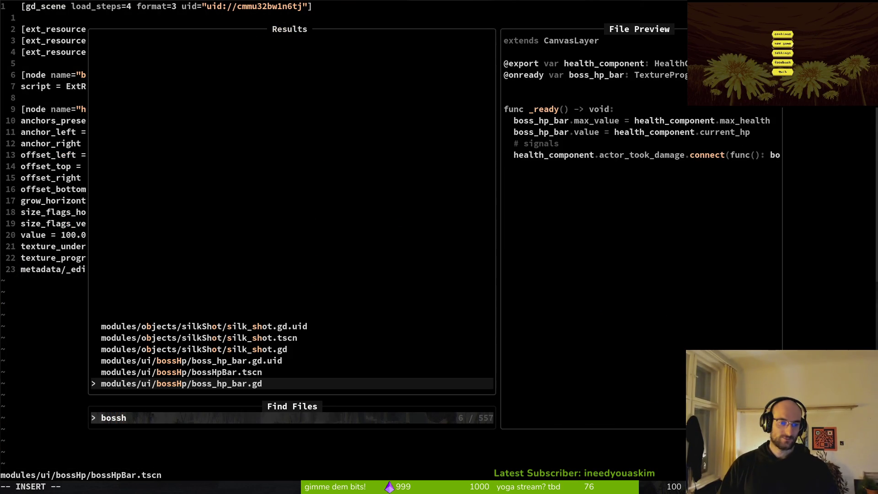
key(BackSpace)
key(BackSpace)
key(BackSpace)
text(spider)
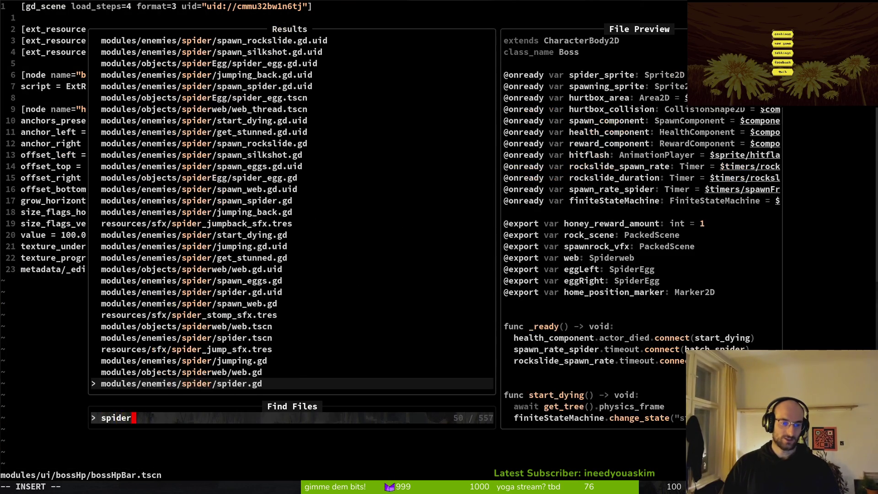
key(Return)
Step: Change the random rock spawn height in _randomize_spawn_location from 82 to 90 and save spider.gd
scroll(535, 146, down, 15)
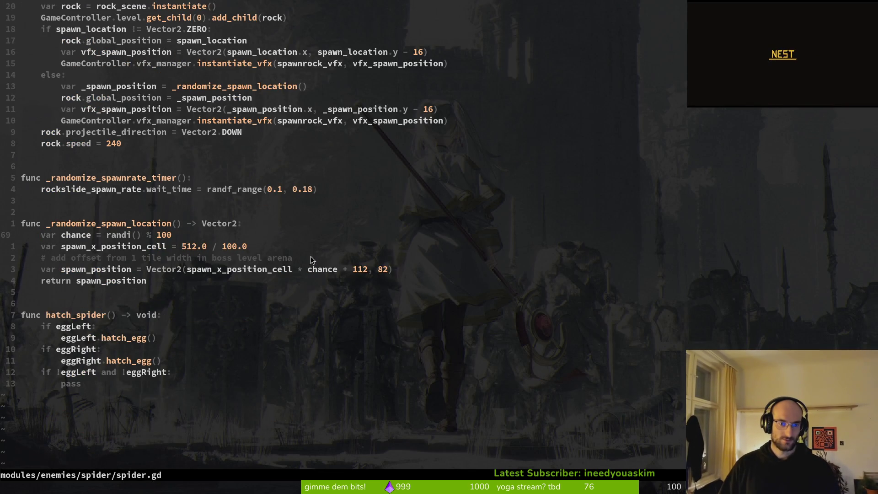
click(388, 271)
key(i)
key(BackSpace)
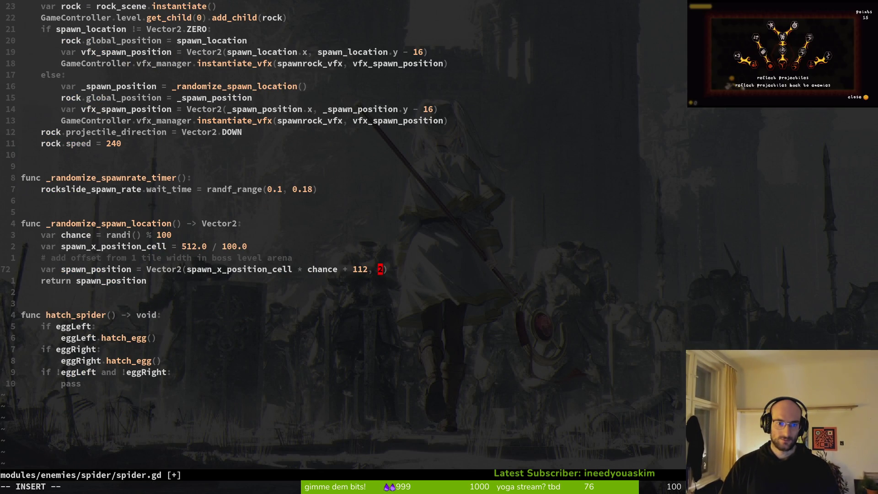
text(90)
key(Escape)
text(:w)
key(Return)
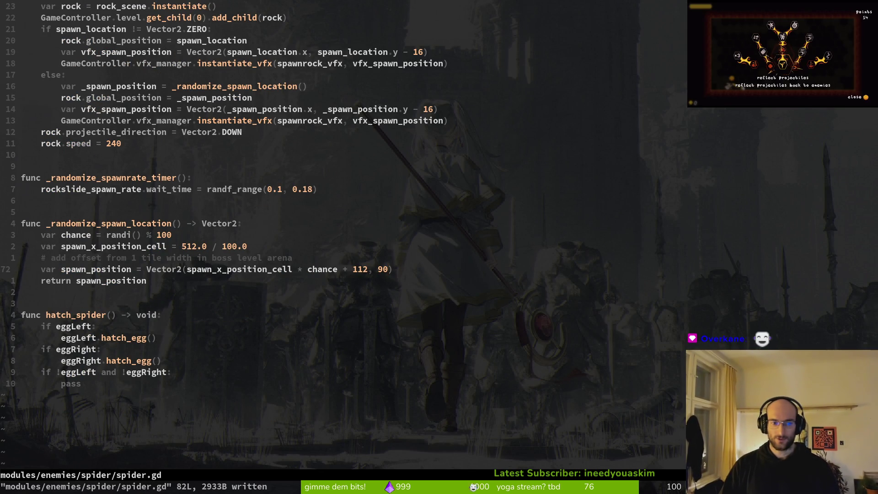
Step: Find and open spawn_rockslide.gd
key(alt+Tab)
key(alt+Tab)
key(k)
key(k)
key(k)
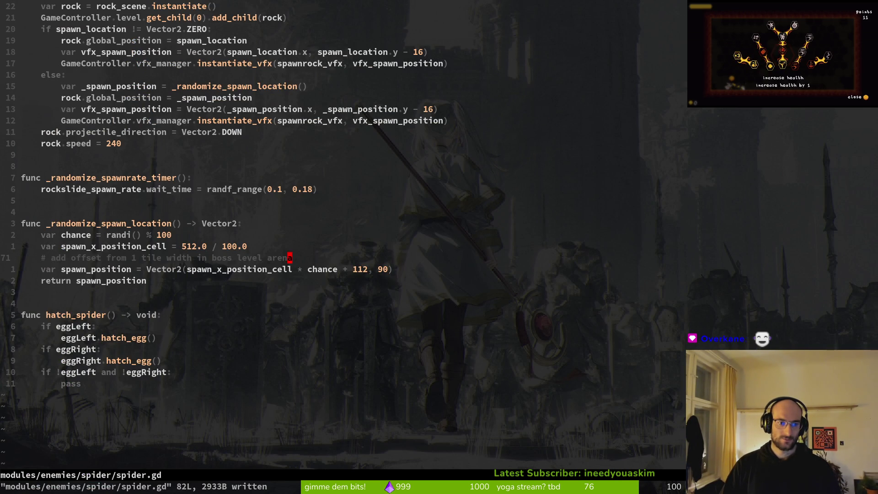
key(ctrl+u)
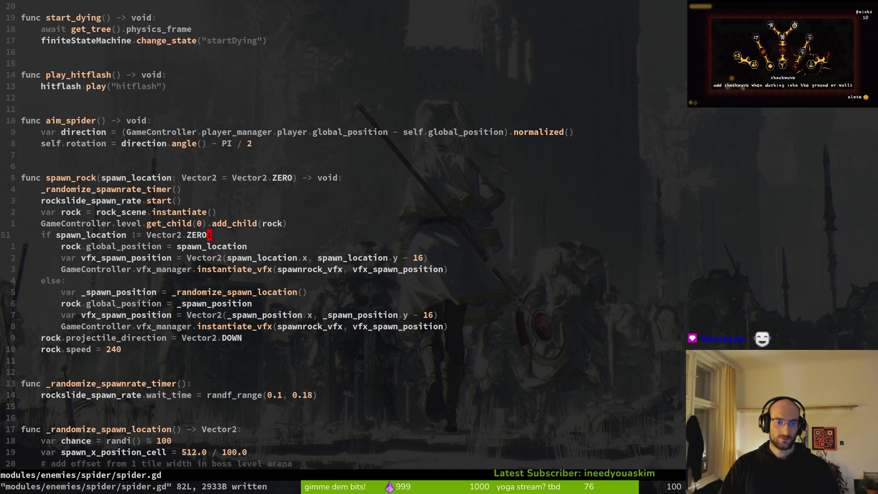
key(space)
key(f)
key(f)
text(rockslide)
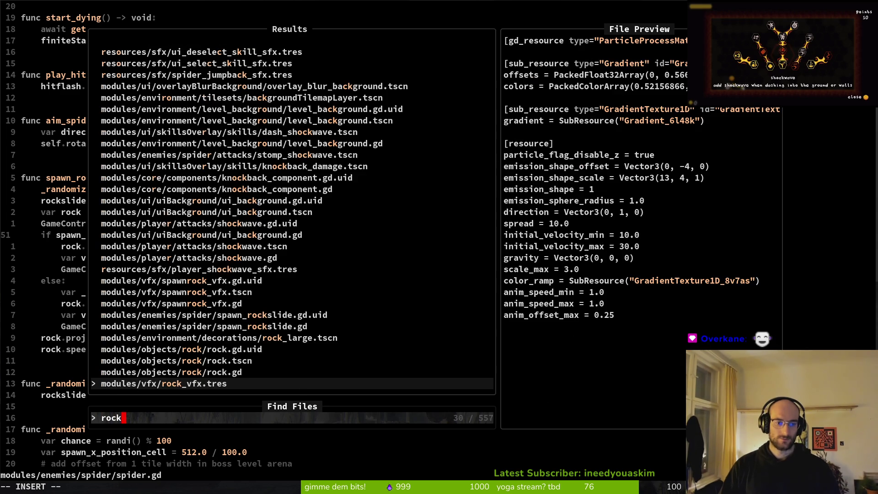
key(Return)
Step: Set both edge rock spawn heights in _stomp_wall to 90, save, and relaunch the game
key(ctrl+d)
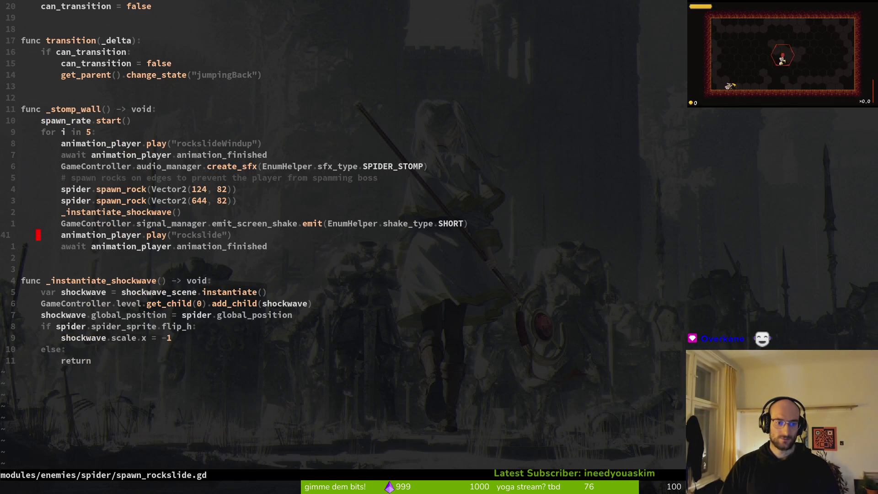
key(k)
key(k)
key(k)
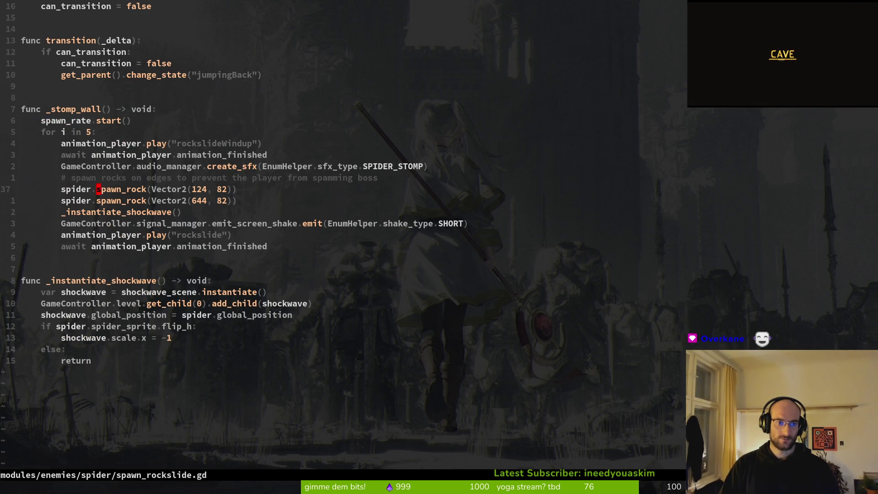
key(w)
key(d)
key(w)
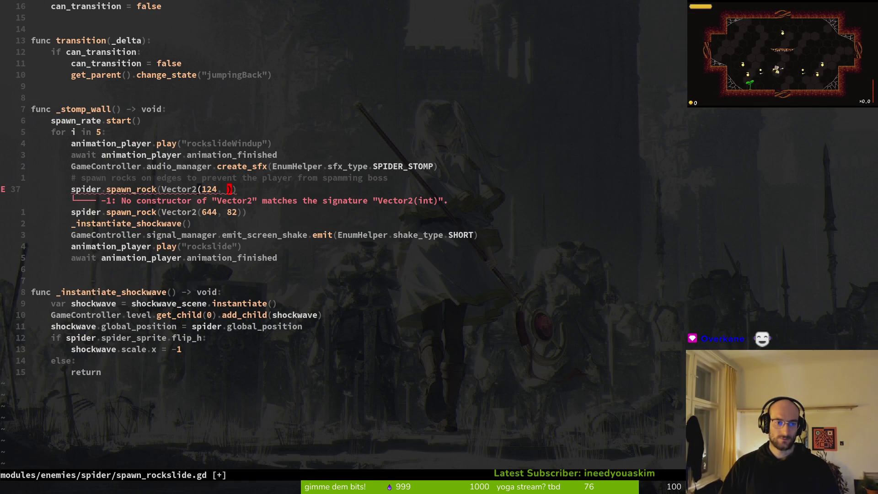
text(i)
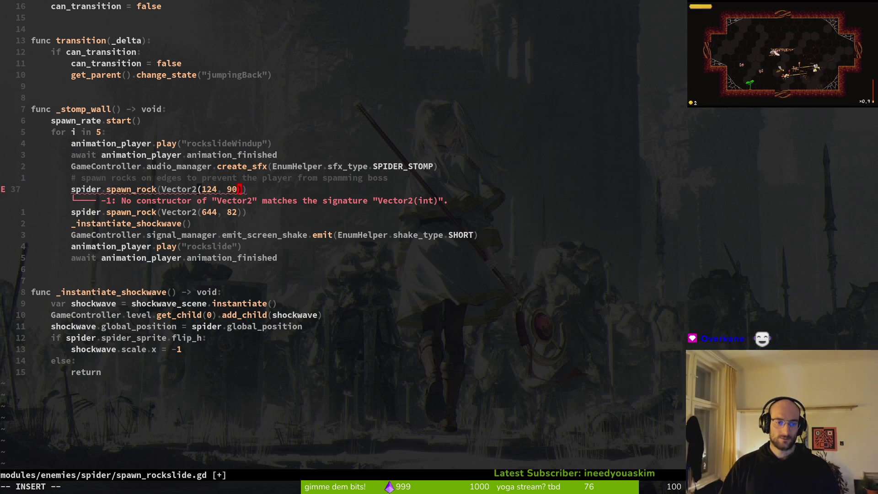
text(90)
key(Escape)
text(ji90)
key(Escape)
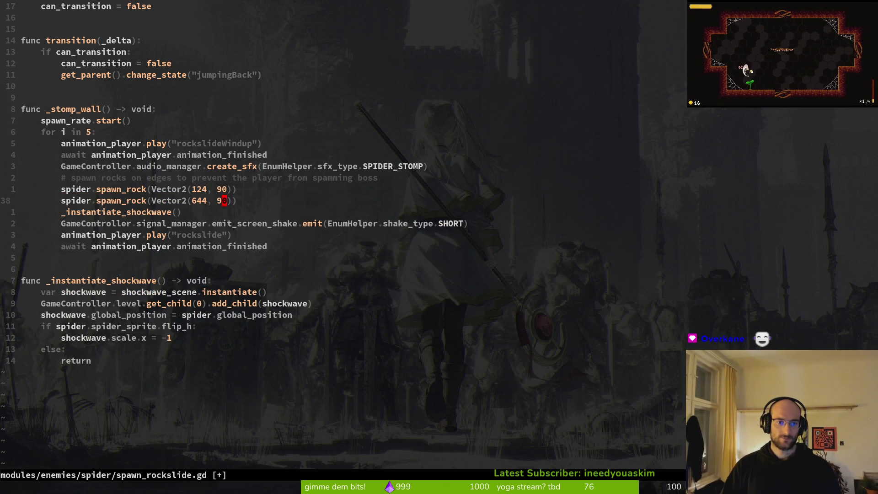
text(:w)
key(Return)
key(j)
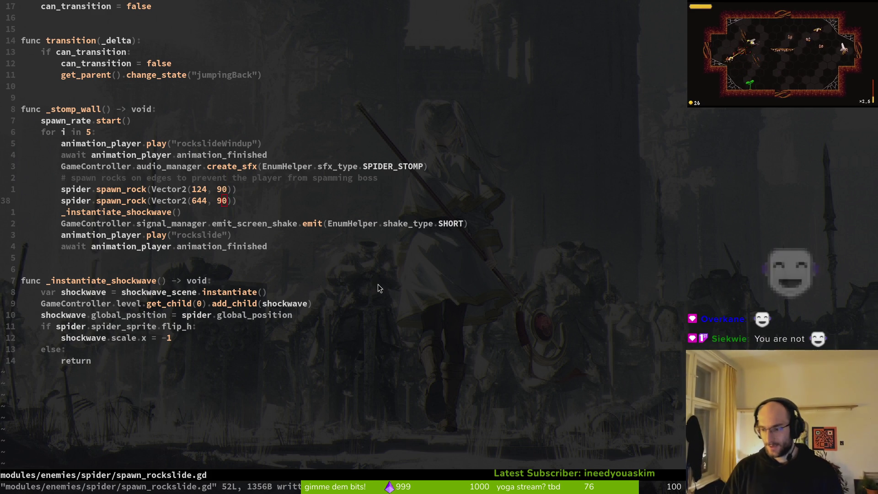
key(alt+Tab)
key(F5)
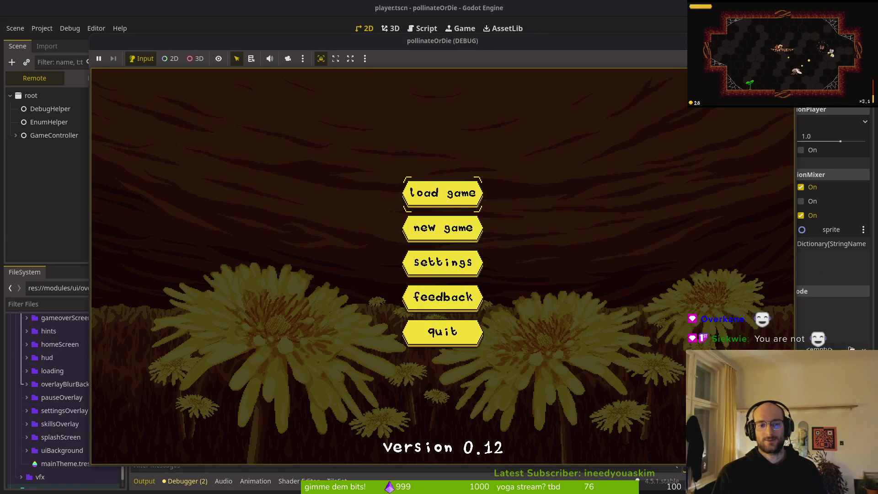
Step: Enter the spider boss level, fight the spider with the 90-height rocks, then stop with F8
key(Return)
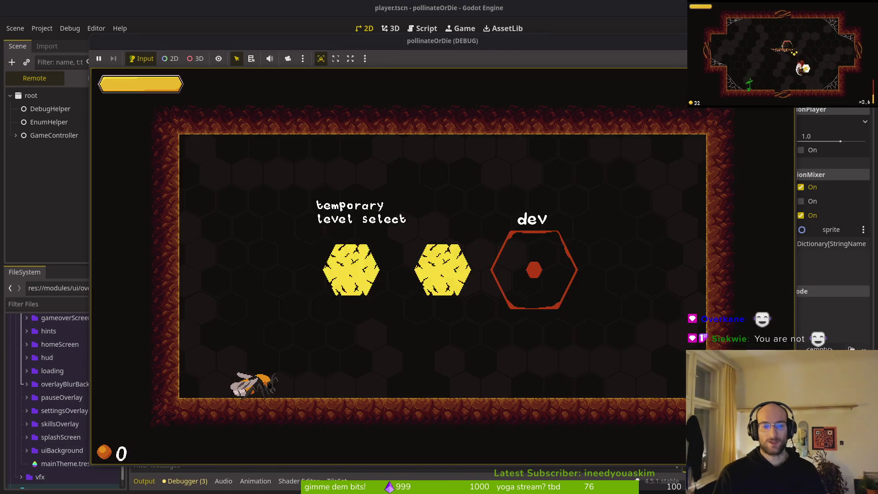
key(Return)
key(Left)
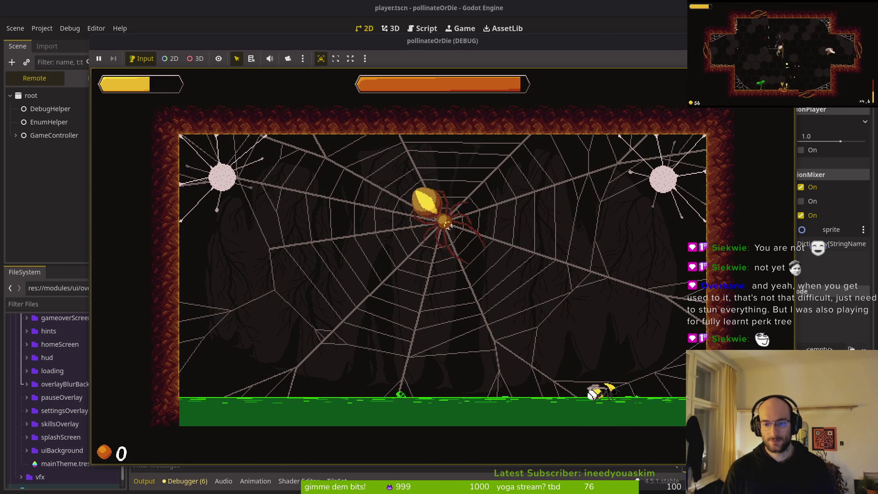
key(F8)
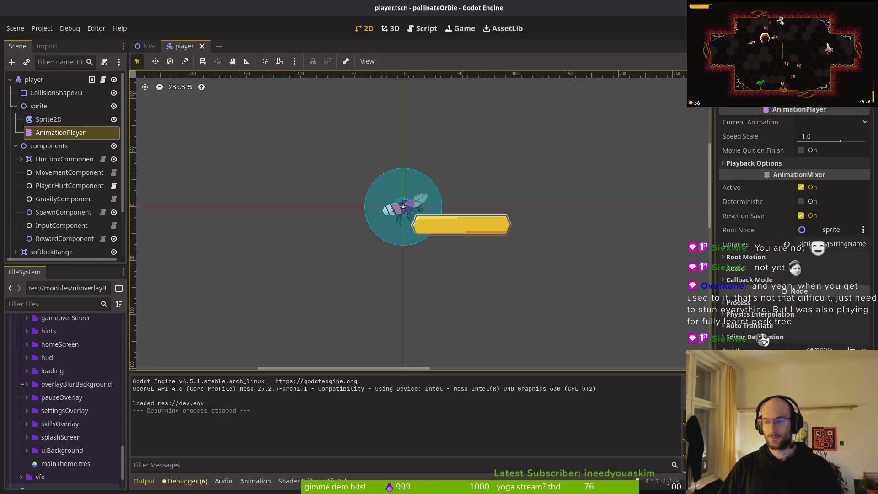
Step: Open decoWeb.aseprite from the project's assets/aseprite folder in Aseprite
key(alt+Tab)
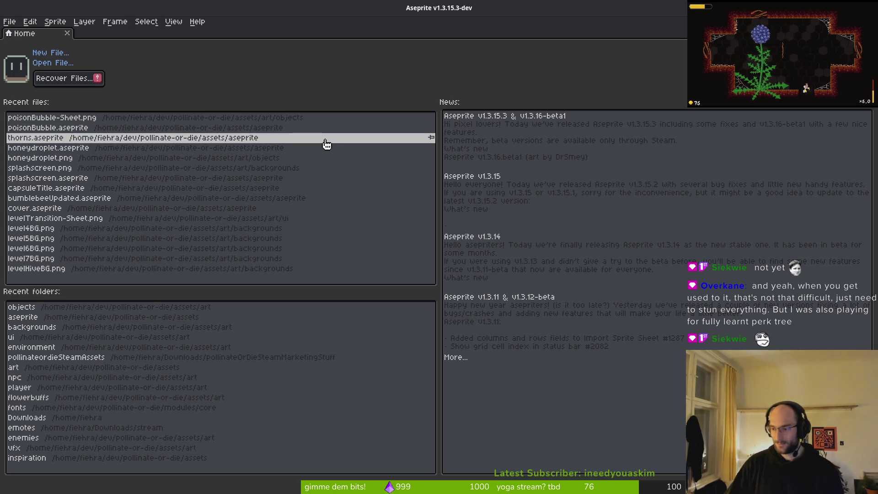
click(49, 63)
click(98, 60)
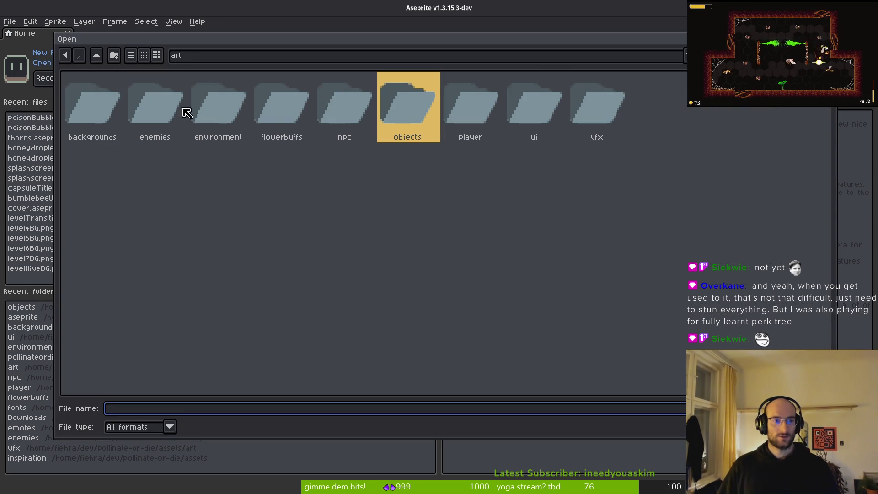
click(102, 58)
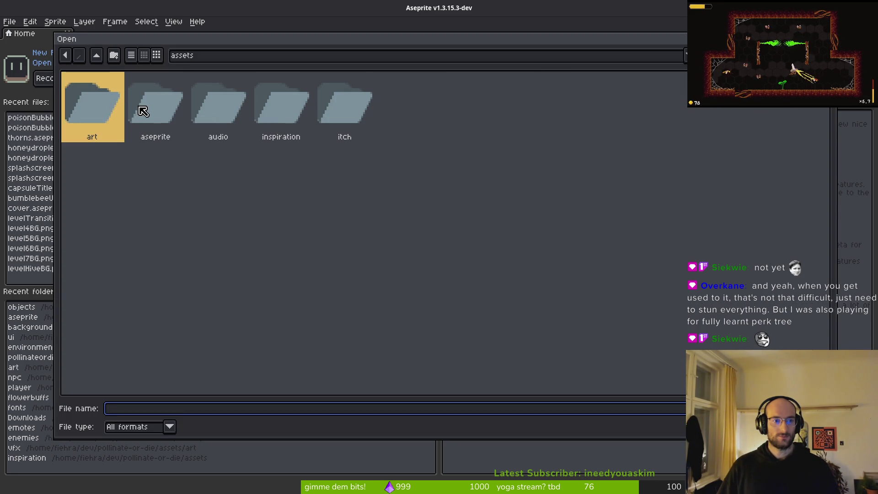
double_click(156, 108)
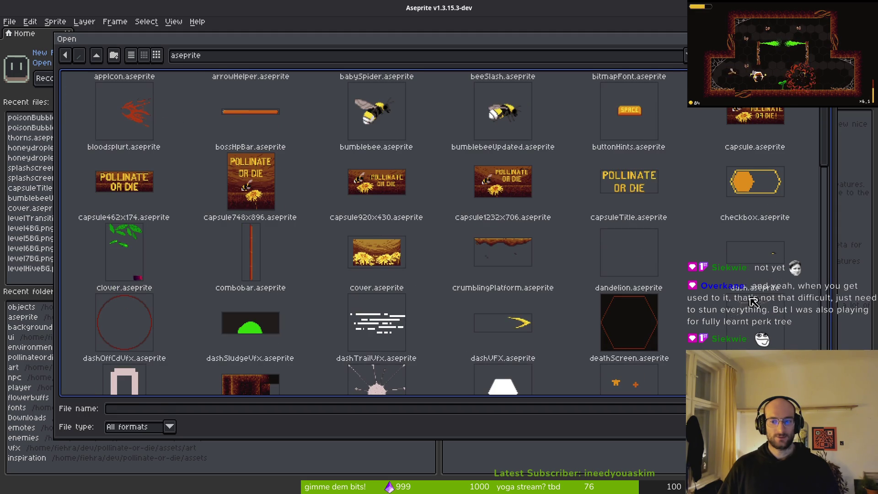
click(753, 302)
double_click(753, 302)
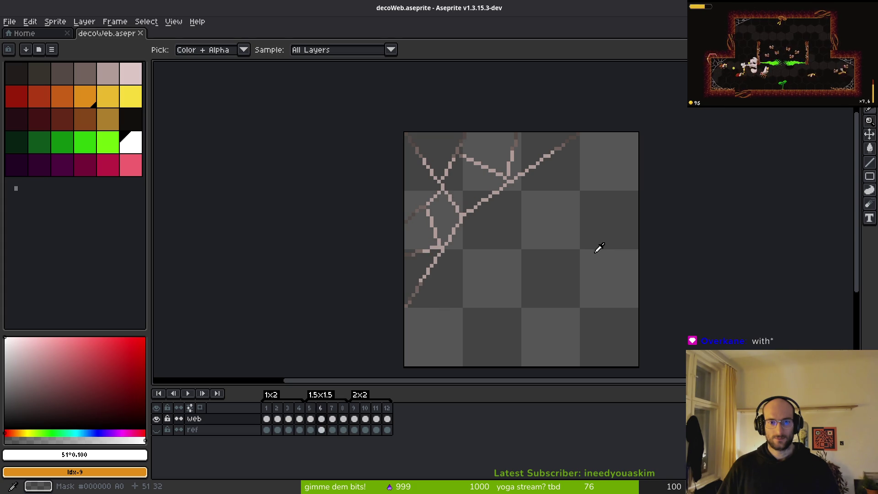
Step: Sample the dark grey #544a45 and add dark pixels to the web in the early frames
scroll(439, 243, up, 3)
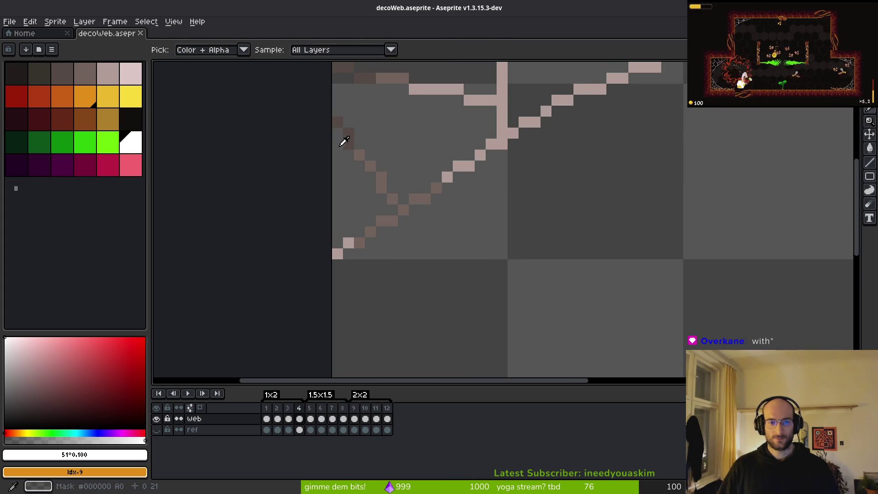
alt+click(350, 133)
click(370, 188)
key(g)
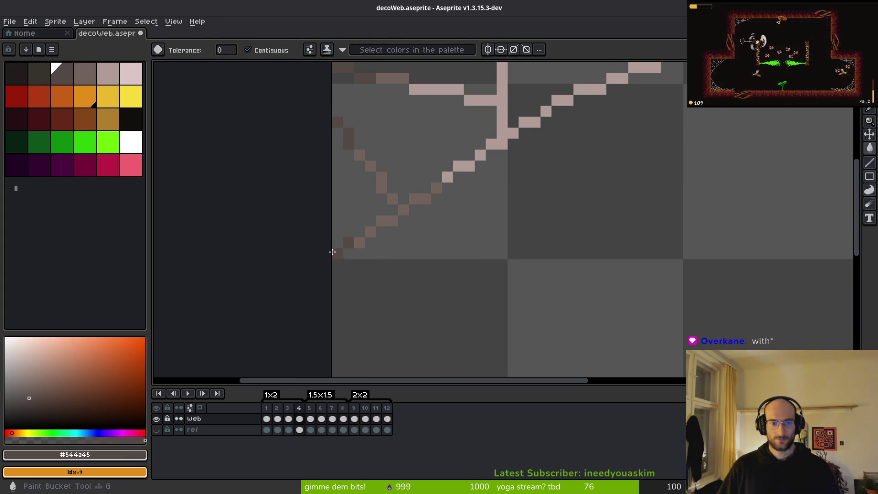
scroll(487, 243, down, 3)
key(Left)
key(Left)
key(Left)
key(i)
key(g)
scroll(418, 266, up, 3)
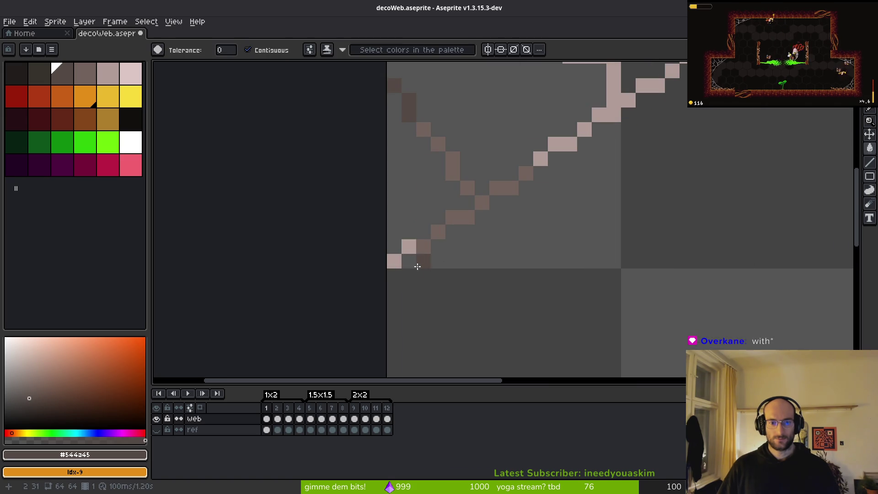
scroll(484, 266, down, 3)
key(i)
click(503, 273)
Step: Step back through the frames and darken a faded strand-end pixel with #544a45
key(Left)
key(Left)
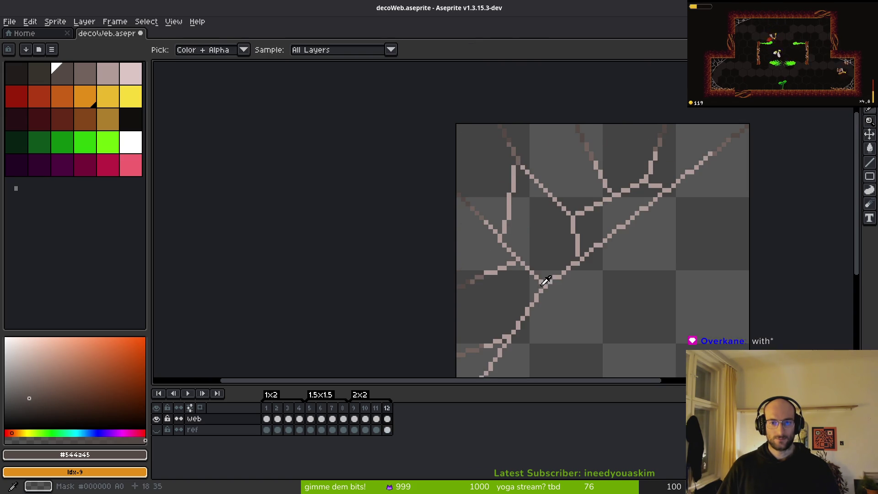
key(g)
scroll(594, 256, down, 1)
scroll(576, 222, down, 5)
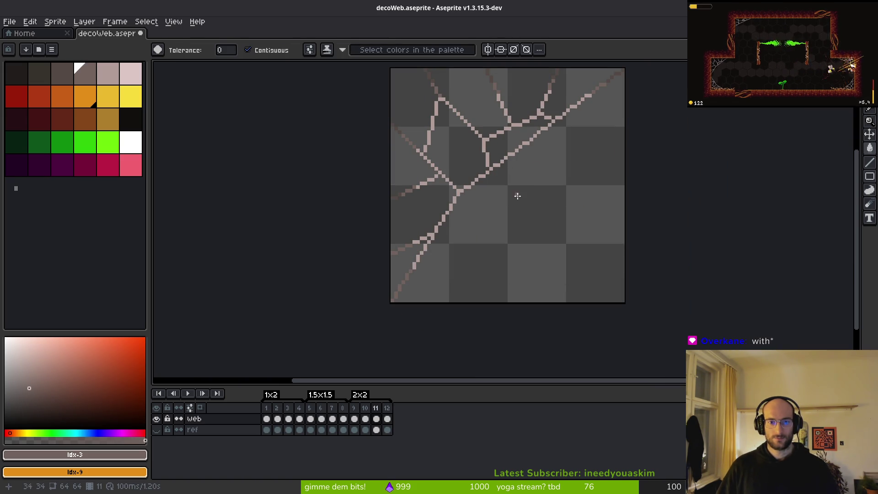
key(i)
key(Left)
key(Left)
key(Left)
key(Left)
key(Left)
key(g)
key(i)
key(Left)
key(g)
scroll(404, 260, up, 3)
alt+click(392, 247)
click(380, 259)
scroll(419, 231, down, 3)
drag(473, 248, 466, 252)
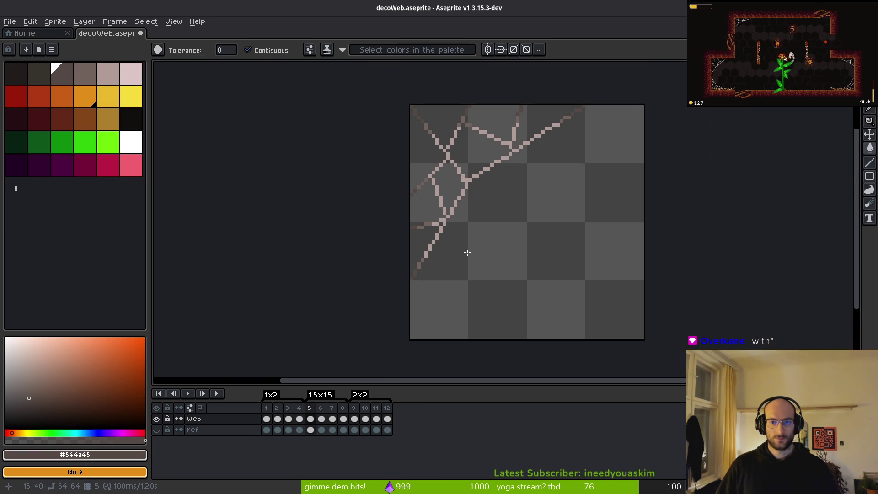
Step: Advance through frames 6 to 9 and frame the diagonal strand
key(i)
key(Right)
key(g)
scroll(409, 288, up, 3)
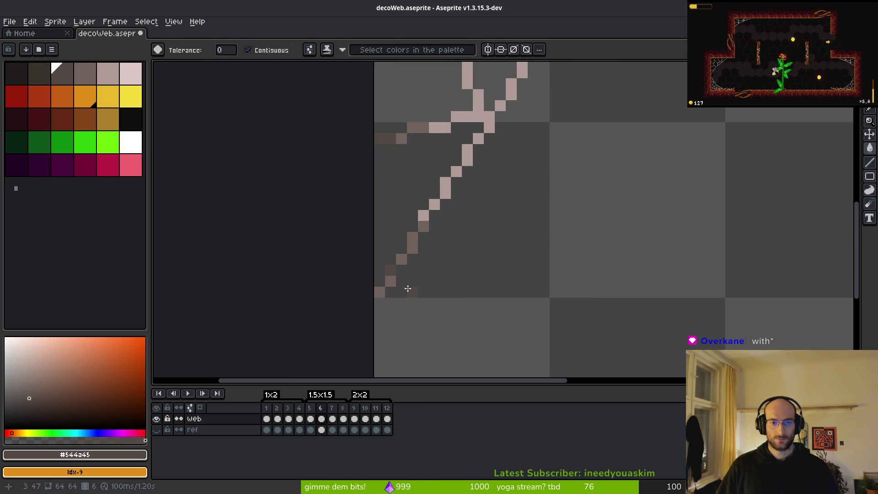
key(i)
key(Right)
key(g)
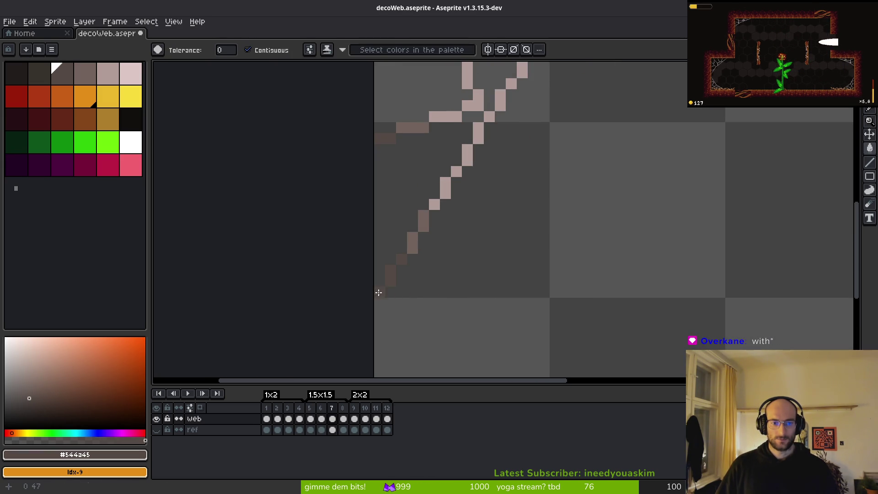
scroll(379, 293, down, 3)
key(Right)
scroll(397, 271, up, 3)
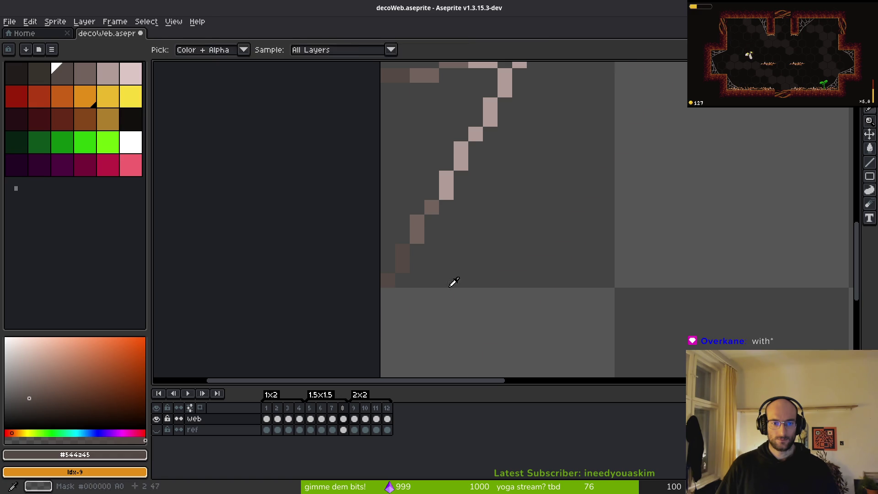
scroll(460, 295, down, 3)
key(Right)
scroll(464, 243, up, 3)
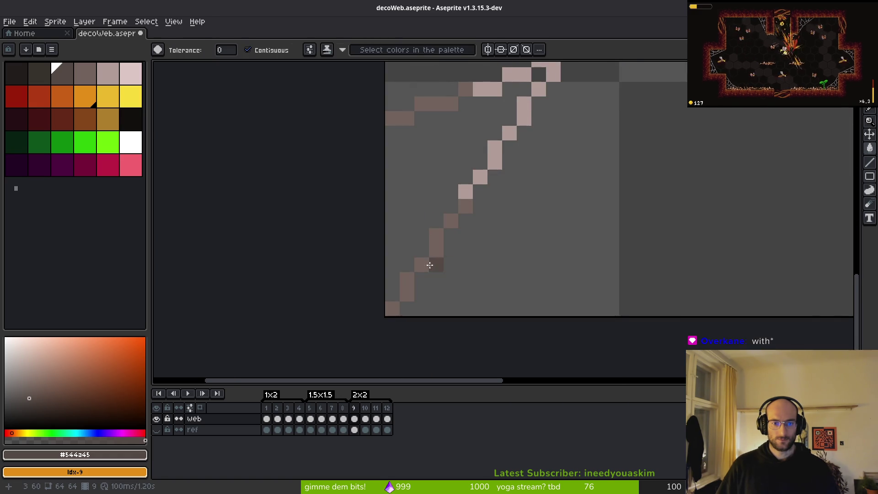
drag(430, 265, 470, 211)
Step: Darken four faded diagonal-strand pixels in frame 9 and lighten one with #71625d
key(b)
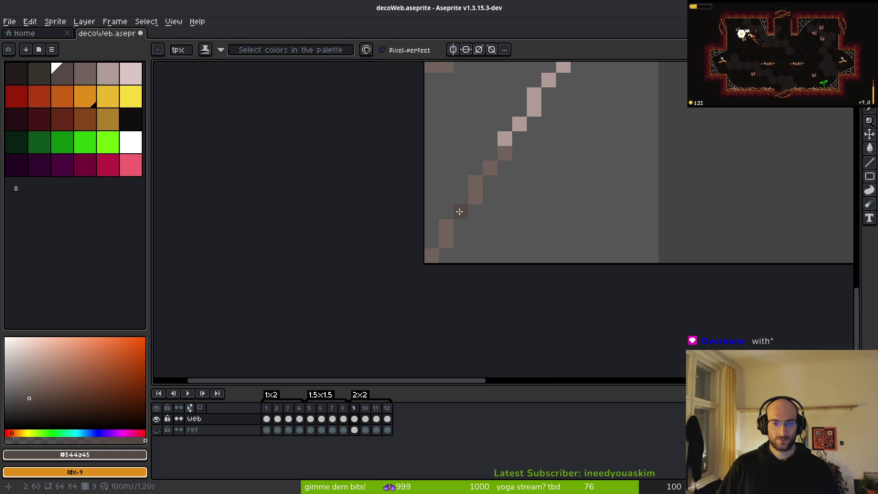
key(g)
click(460, 211)
click(447, 233)
click(432, 254)
click(471, 201)
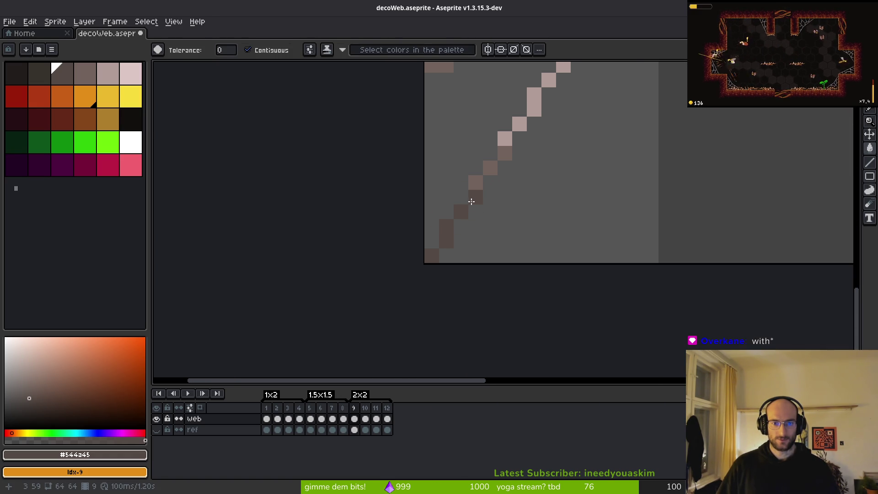
key(b)
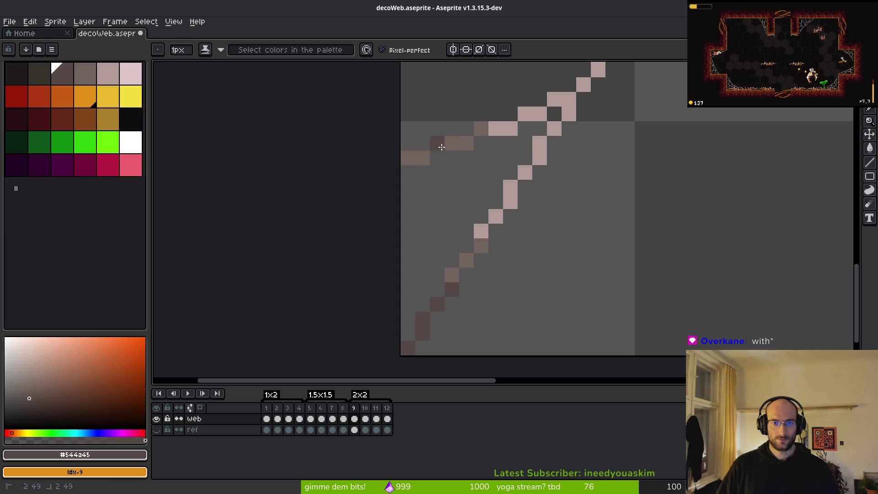
scroll(471, 183, down, 1)
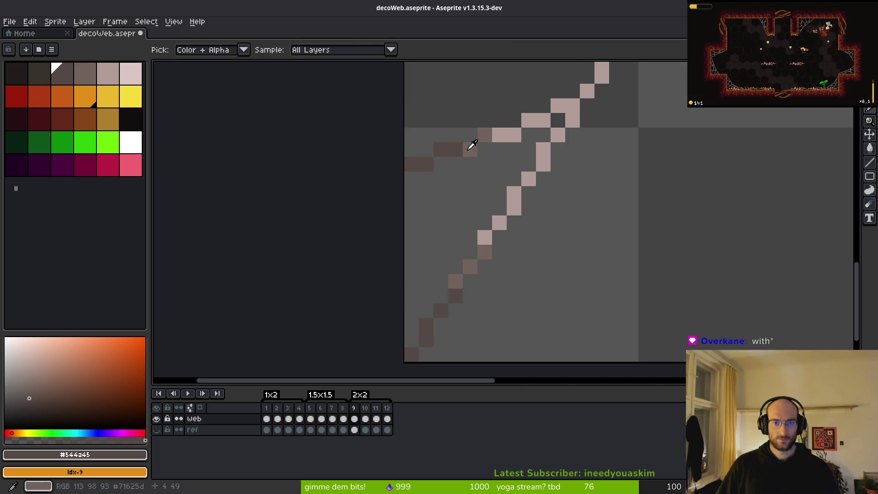
alt+right_click(470, 150)
right_click(456, 149)
scroll(494, 165, down, 5)
scroll(479, 187, up, 1)
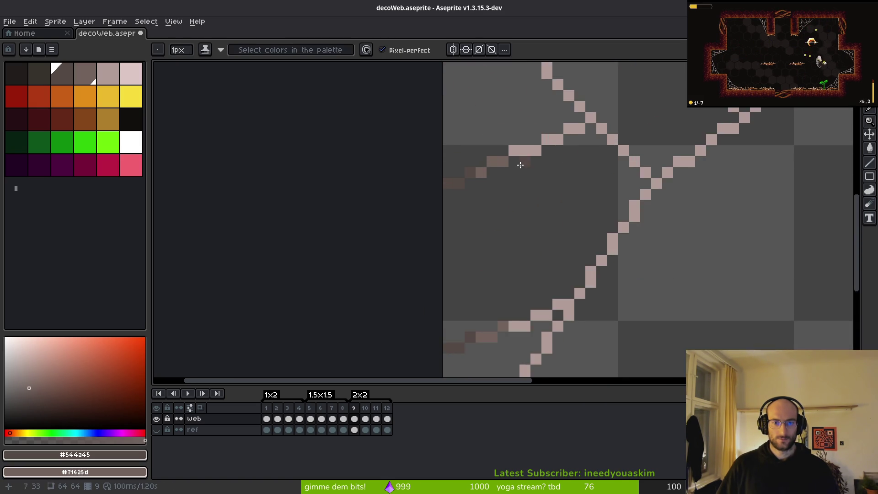
scroll(490, 192, down, 2)
scroll(505, 208, up, 1)
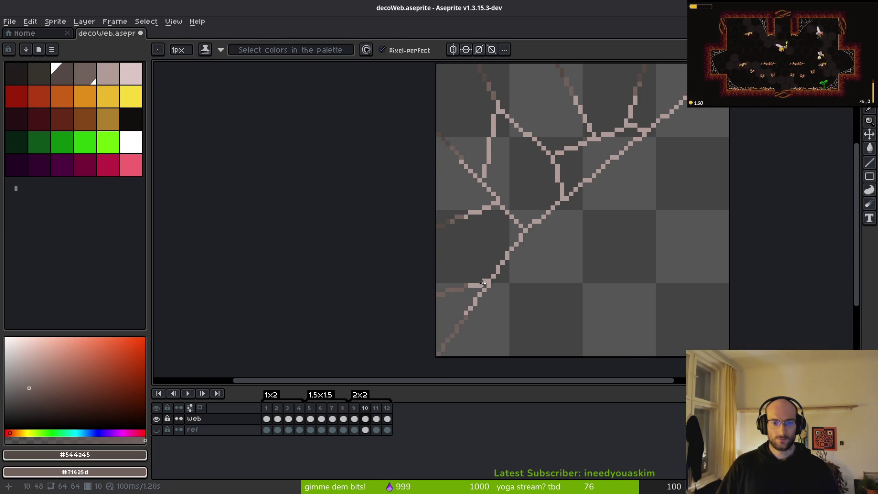
Step: Darken the lower-left strand in frame 10 and five faded strand pixels in frame 9
key(.)
scroll(506, 205, up, 4)
scroll(522, 174, down, 1)
scroll(472, 235, up, 2)
mouse_move(465, 209)
mouse_down()
mouse_move(435, 231)
mouse_move(399, 297)
mouse_up()
key(comma)
click(431, 175)
click(454, 174)
click(432, 197)
click(410, 197)
click(497, 175)
scroll(503, 183, down, 2)
key(alt)
key(period)
key(comma)
key(period)
key(period)
Step: Darken the down-left and upper-left strands' faded pixels in frame 11
scroll(544, 257, up, 2)
mouse_move(476, 271)
mouse_down()
mouse_move(451, 306)
mouse_move(435, 361)
mouse_up()
scroll(435, 361, down, 2)
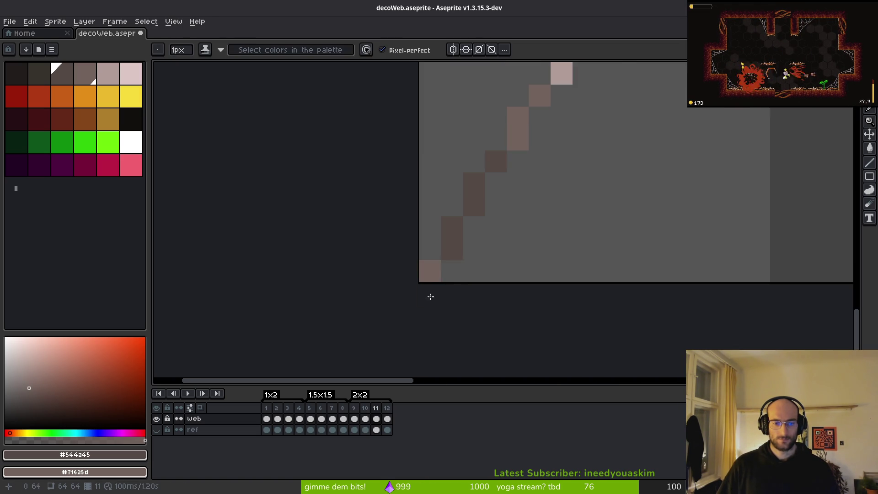
scroll(434, 238, up, 2)
mouse_move(520, 111)
mouse_down()
mouse_move(415, 156)
mouse_move(456, 137)
mouse_move(435, 151)
mouse_up()
key(i)
key(b)
click(475, 133)
Step: Darken the diagonal strand's faded tail in frame 12, then return to the full sprite view
key(Right)
scroll(504, 177, down, 2)
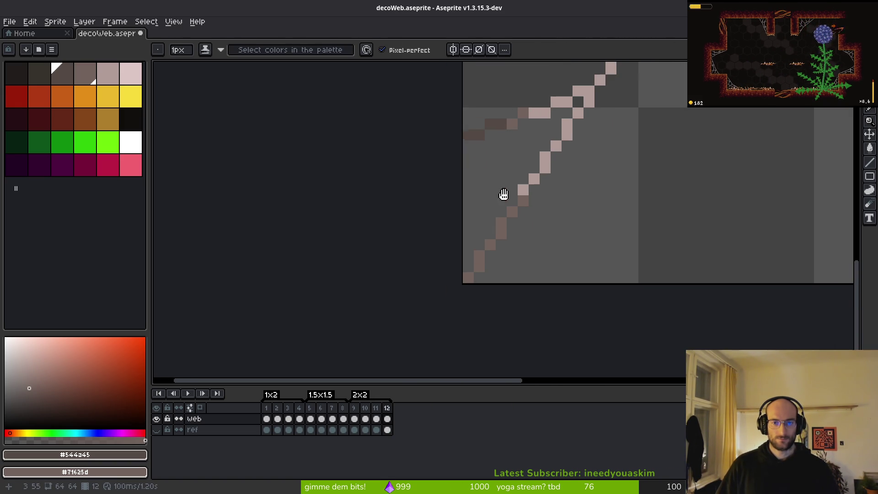
scroll(487, 184, up, 2)
mouse_move(488, 174)
mouse_down()
mouse_move(484, 196)
mouse_move(423, 280)
mouse_up()
scroll(506, 257, down, 2)
key(i)
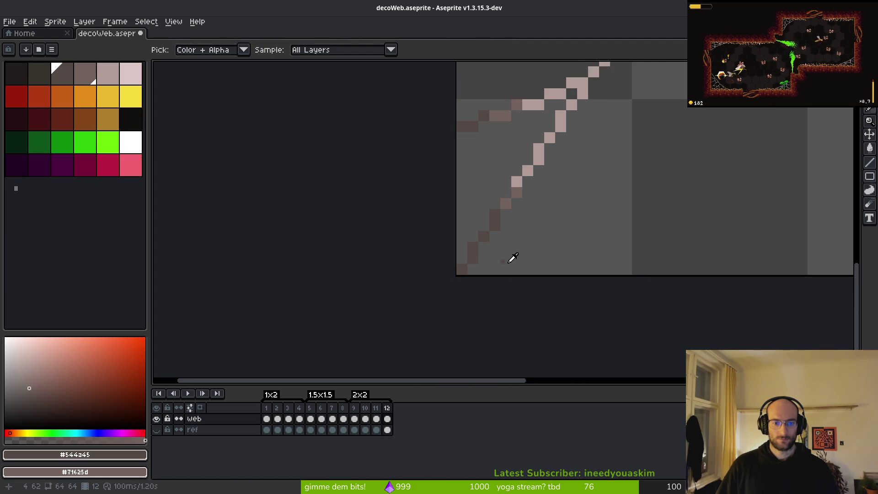
key(Right)
scroll(524, 255, down, 1)
key(Right)
key(Right)
key(Right)
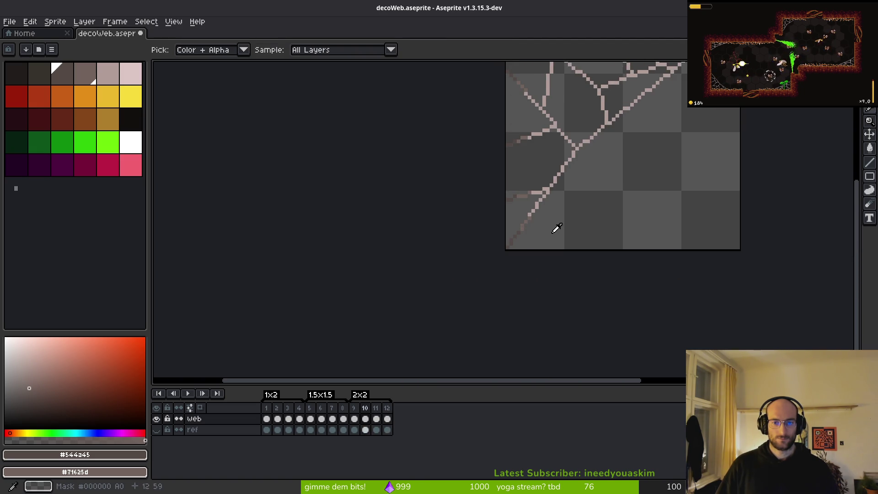
key(b)
mouse_move(631, 212)
mouse_down()
mouse_move(592, 236)
mouse_move(514, 235)
mouse_up()
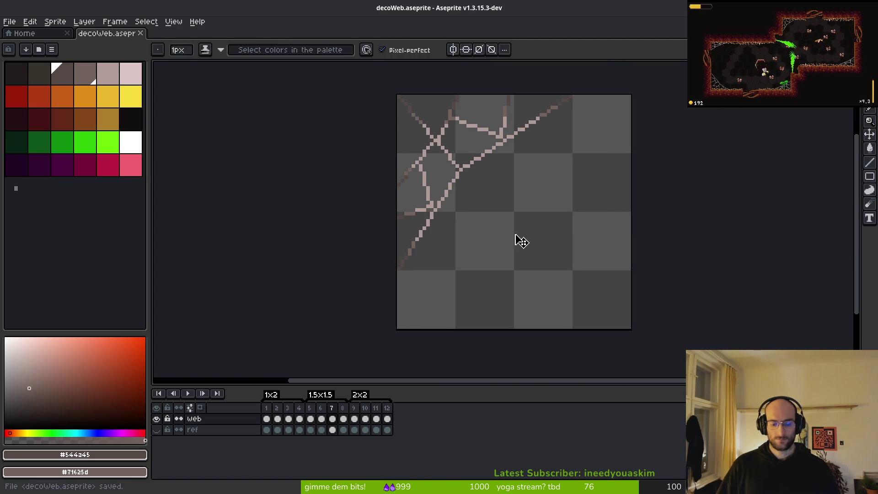
Step: Open the sprite sheet export settings with Ctrl+E
key(ctrl+e)
Step: Export the web frames as a sheet, overwriting art/environment/decoWeb-Sheet.png
click(280, 164)
key(ctrl+alt+shift+s)
click(215, 40)
click(224, 54)
click(103, 57)
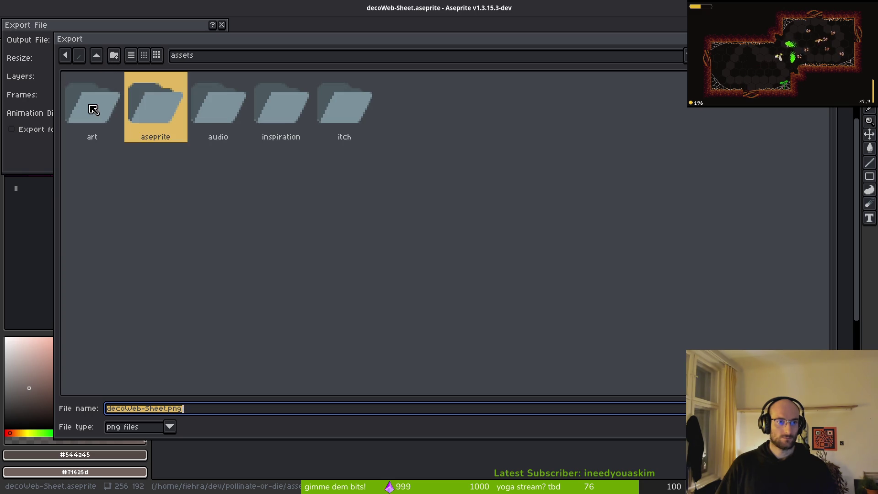
double_click(91, 107)
double_click(157, 110)
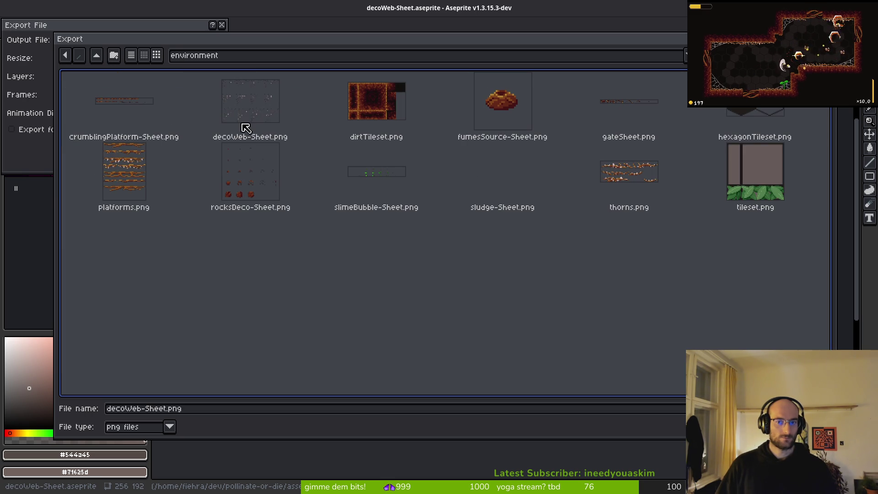
double_click(290, 138)
click(390, 279)
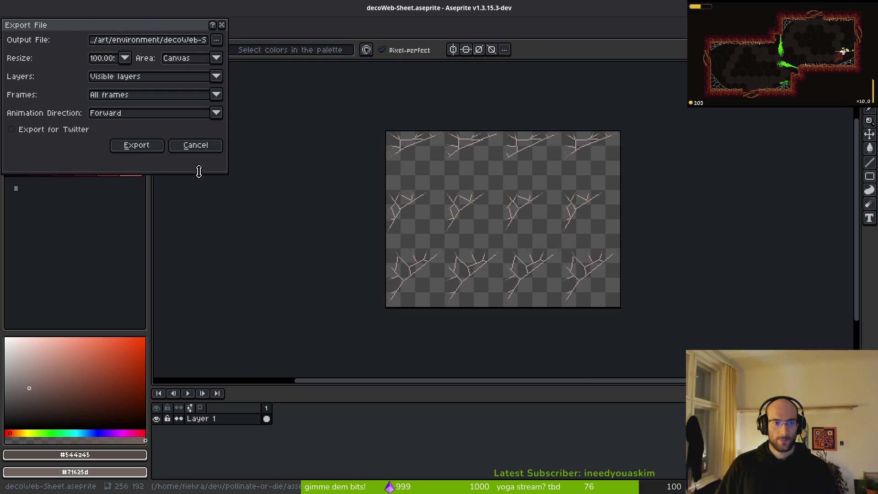
click(140, 146)
Step: Close the generated sheet without saving, then close the decoWeb document
key(ctrl+s)
key(Escape)
click(213, 34)
click(140, 33)
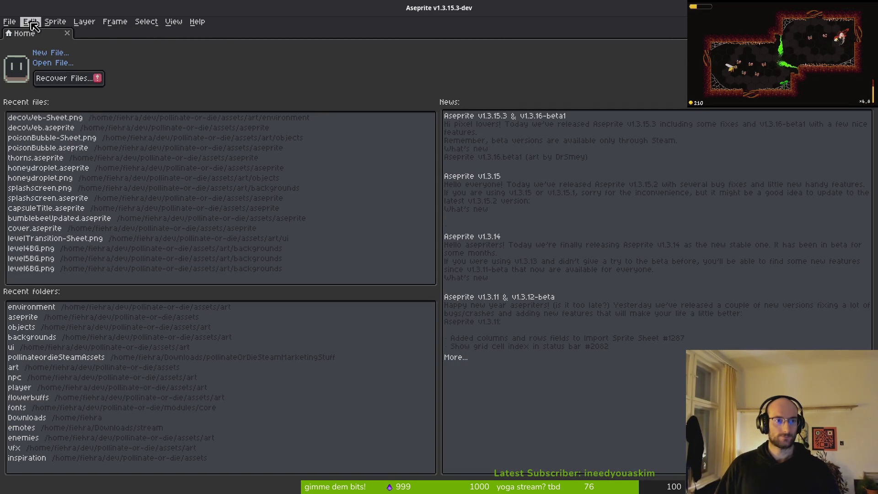
Step: Back in Godot, collapse the player's components group and close the player.tscn tab
key(alt+Tab)
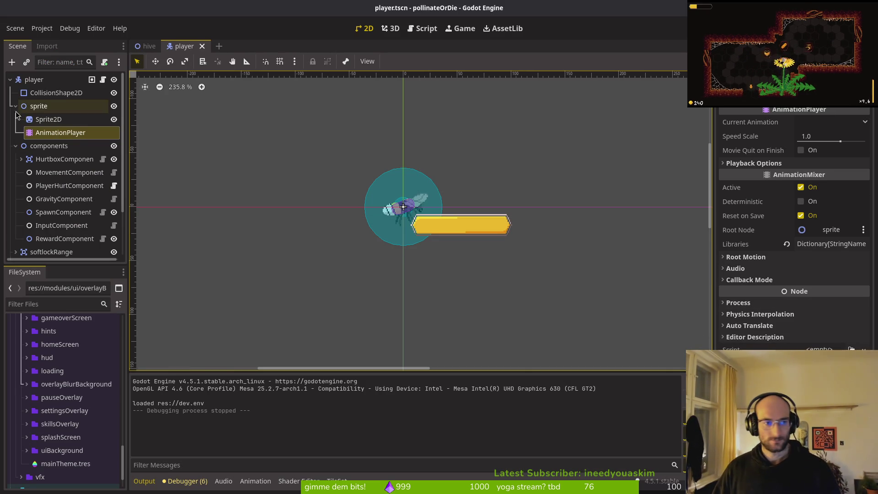
click(15, 146)
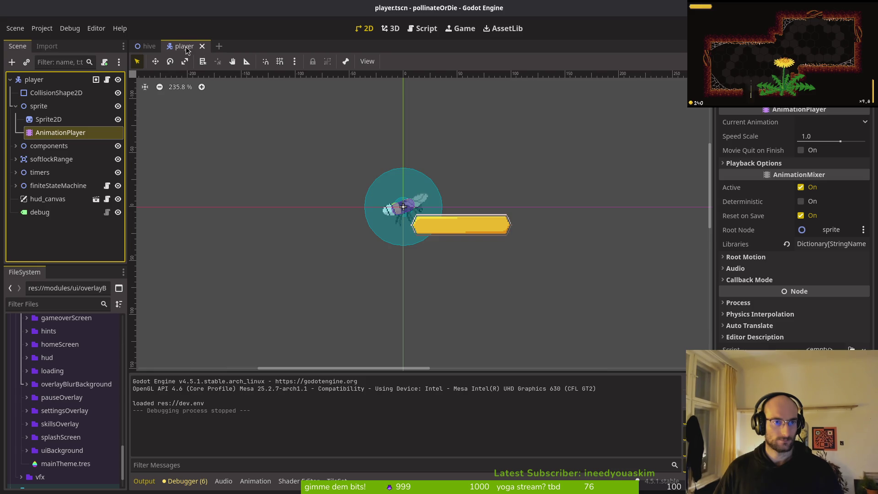
click(203, 46)
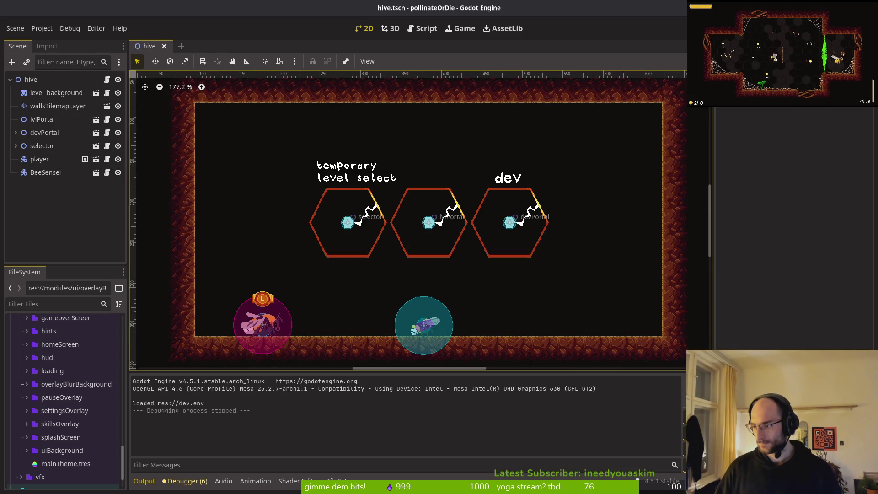
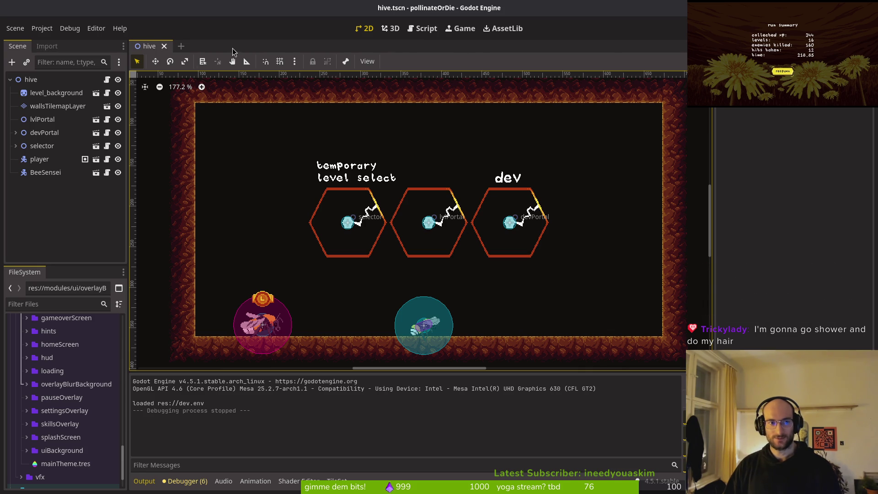
Step: Quit vim in the terminal and launch tig to review the uncommitted changes
key(super+1)
text(:q)
key(Return)
text(tig)
key(Return)
Step: Review the changed-file diffs in tig and stage spawn_rockslide.gd and spider.gd
key(s)
key(Down)
key(Down)
key(Return)
key(q)
key(Down)
key(Return)
key(u)
key(u)
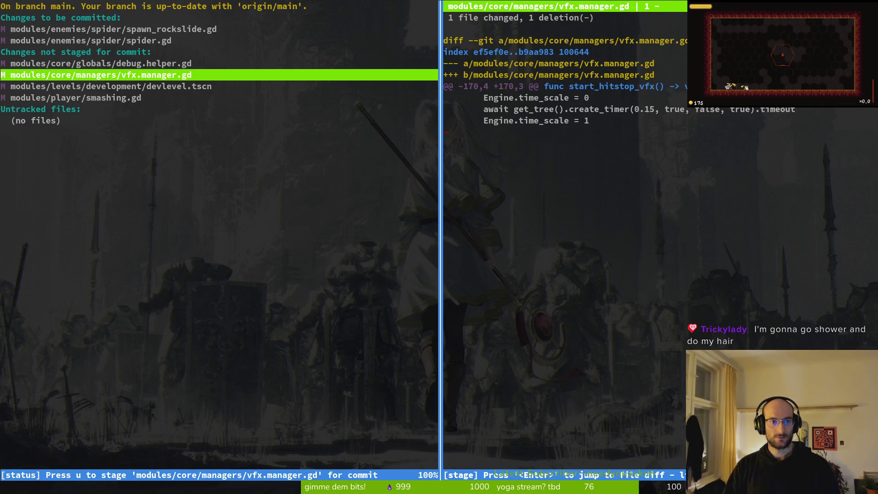
key(q)
key(Down)
key(Down)
key(Return)
key(q)
key(q)
Step: Commit the staged files with the message 'fixed rocks spawn location on rockslide'
text(git comm)
key(BackSpace)
text(it -m "fixed )
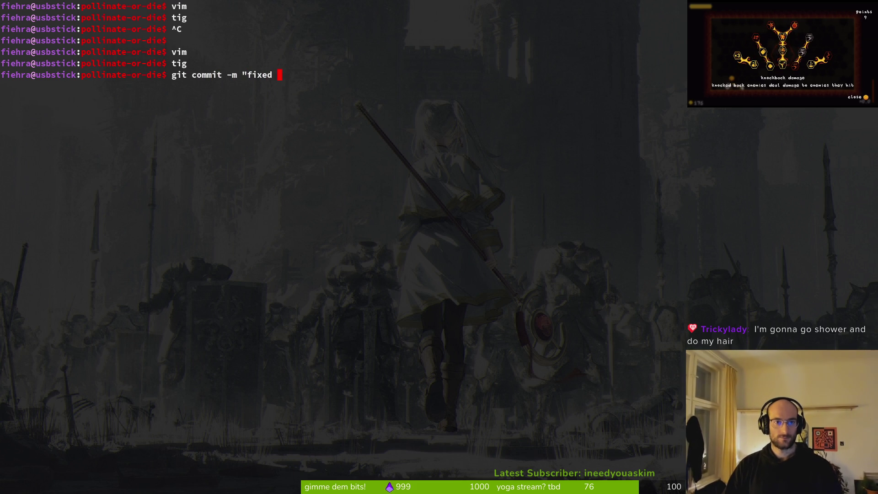
text(rocks spawn location on rockslide")
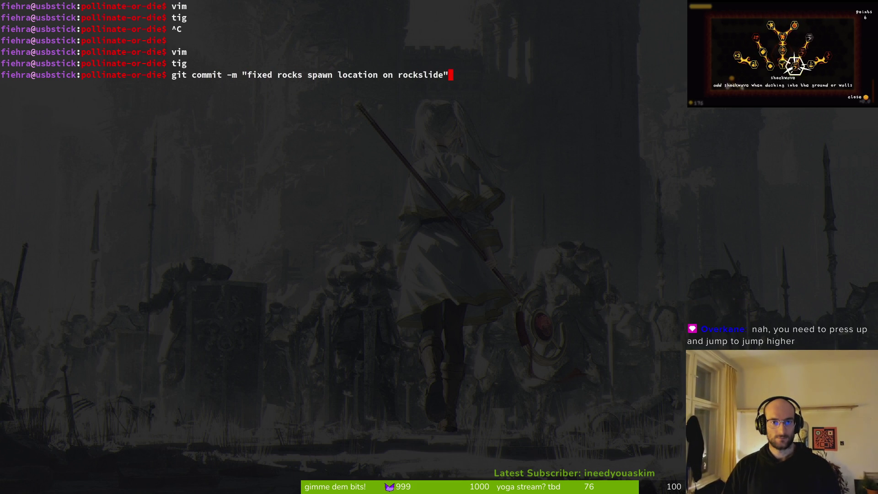
key(Return)
Step: Push the new commit to the remote main branch
text(git push)
key(Return)
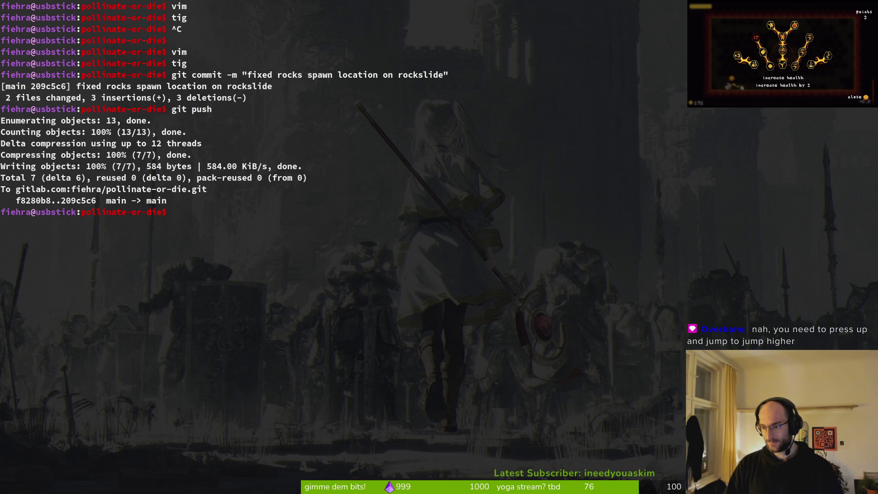
key(super+2)
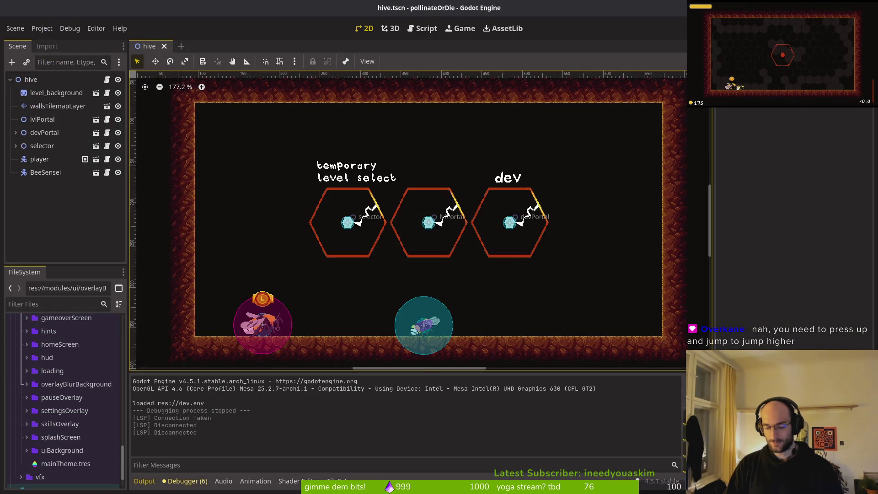
Step: Run the game, load into the hive level, walk the bee right and jump it several times
key(F5)
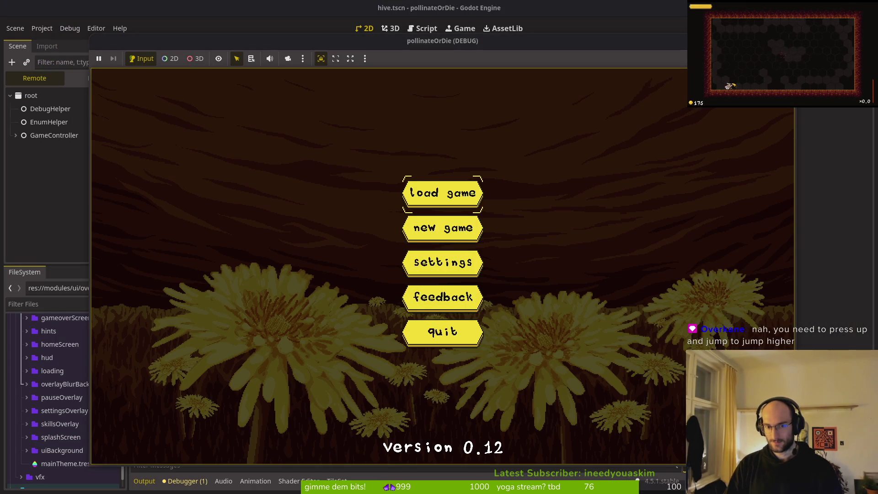
key(Return)
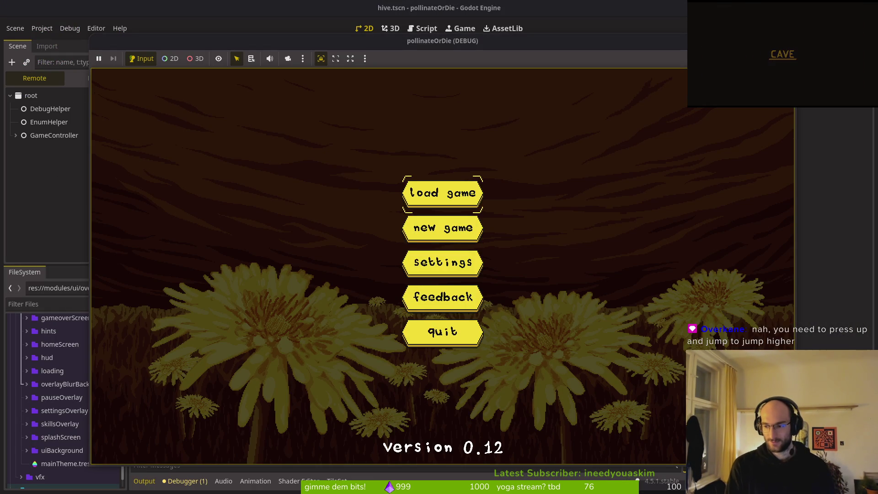
key(Right)
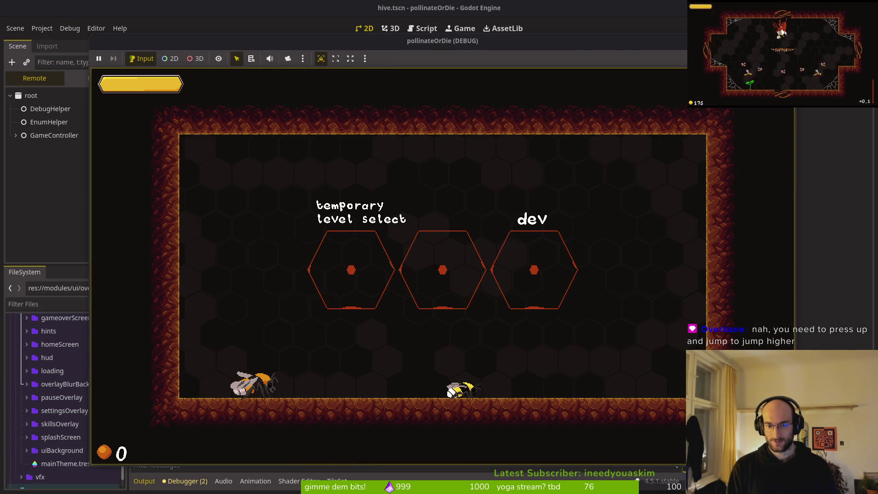
key(Right)
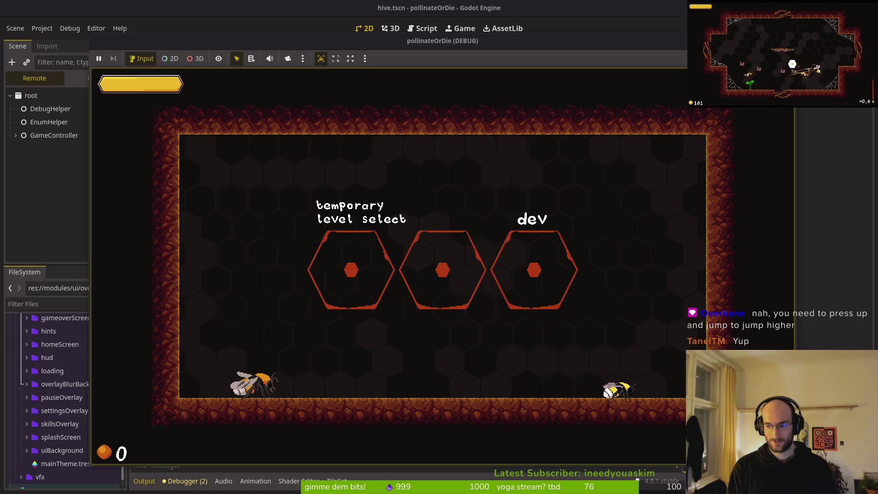
key(space)
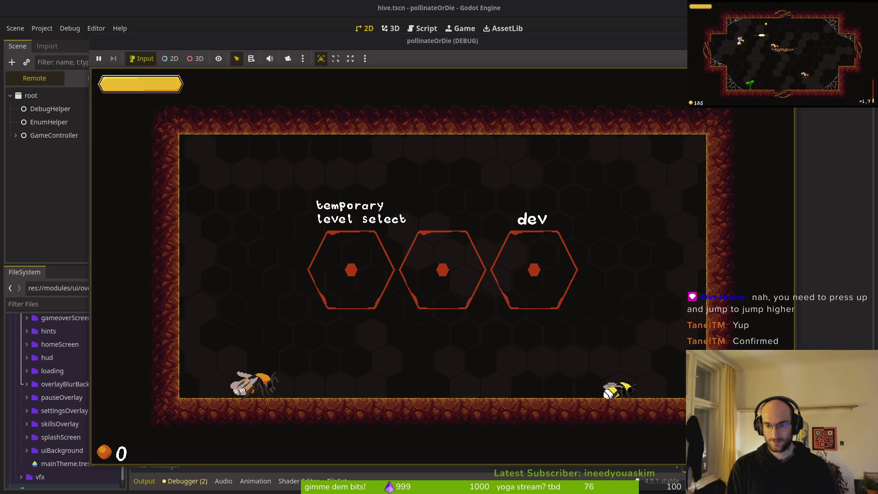
key(space)
key(space)
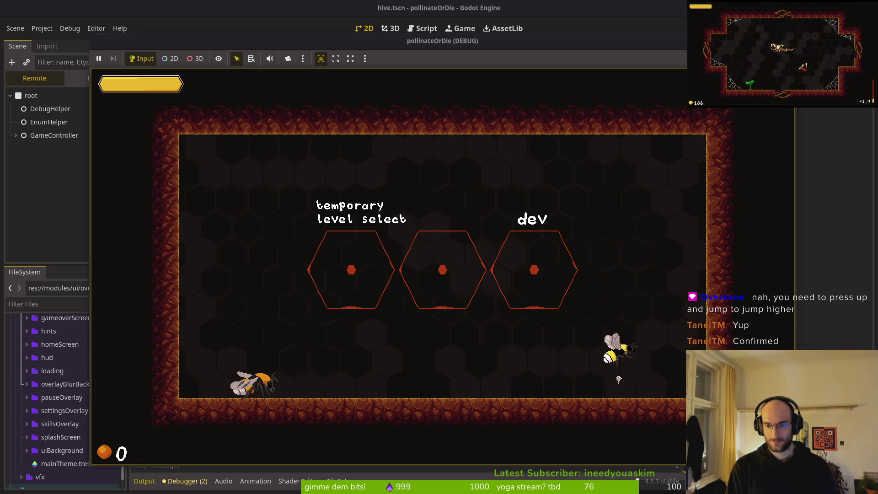
key(space)
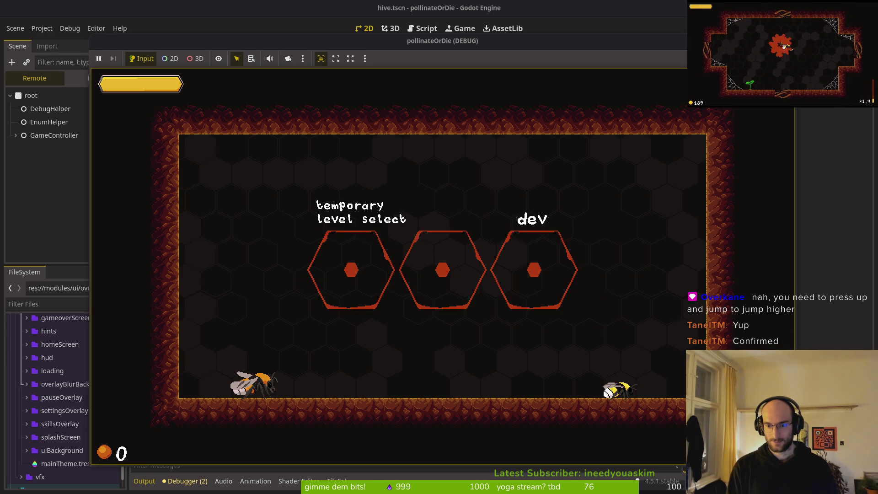
key(Left)
key(space)
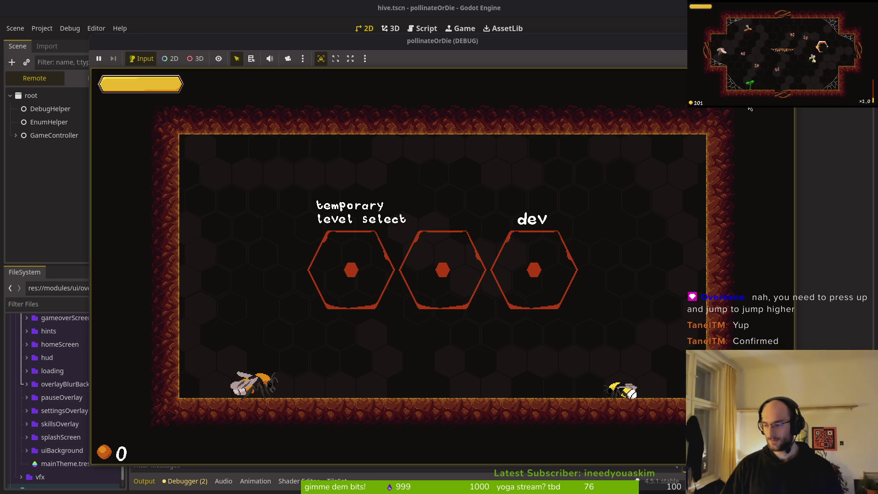
key(super+2)
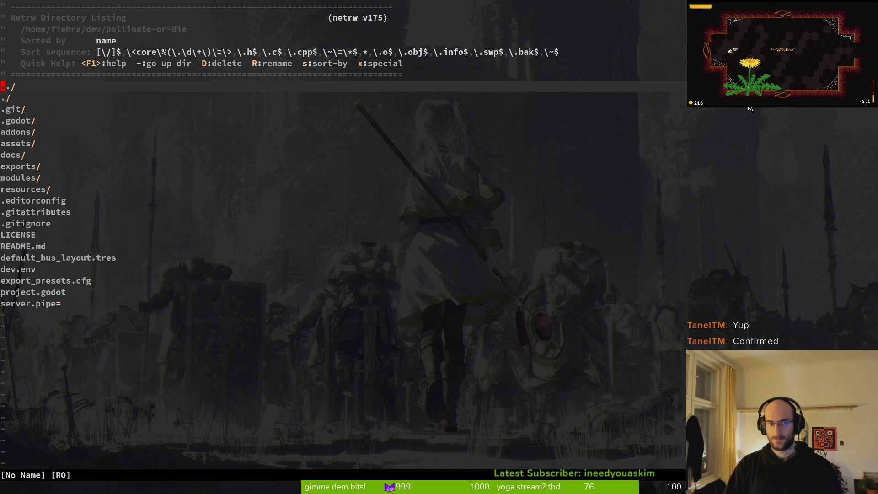
Step: Find and open modules/player/idling.gd
key(space)
key(f)
key(f)
text(idling)
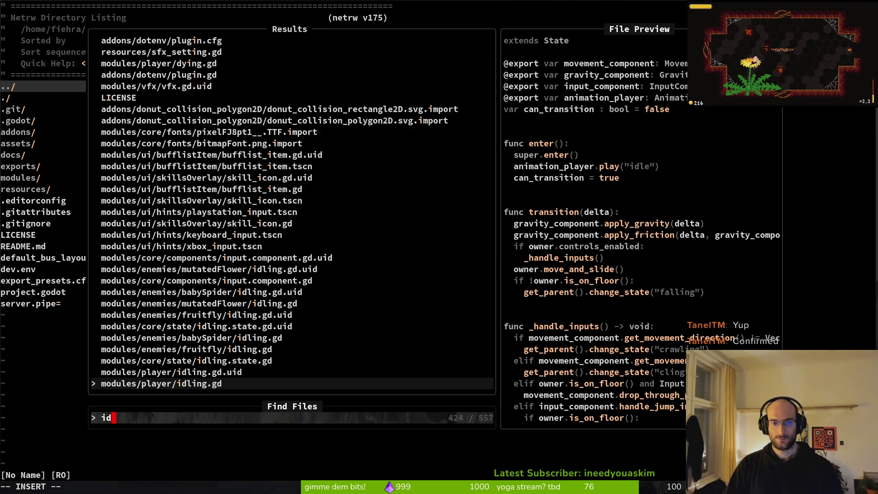
key(Return)
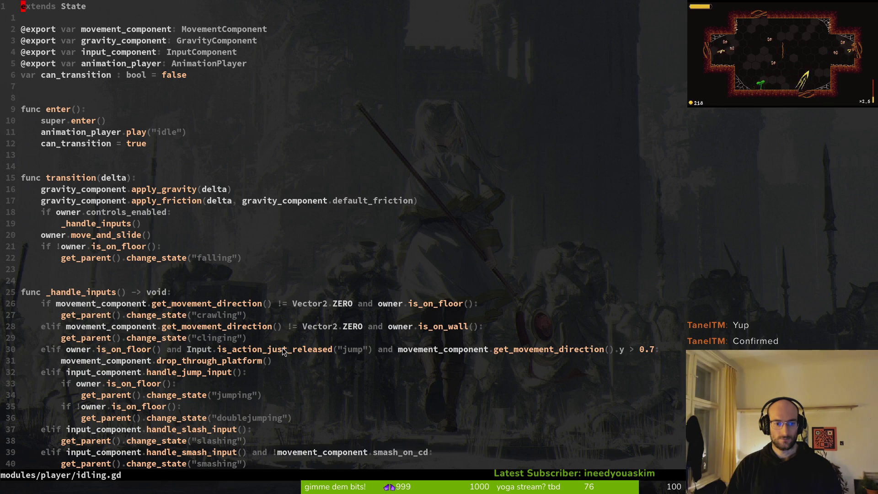
Step: Find and open modules/player/crawling.gd, then bring the running game back
key(space)
key(f)
key(f)
text(crawli)
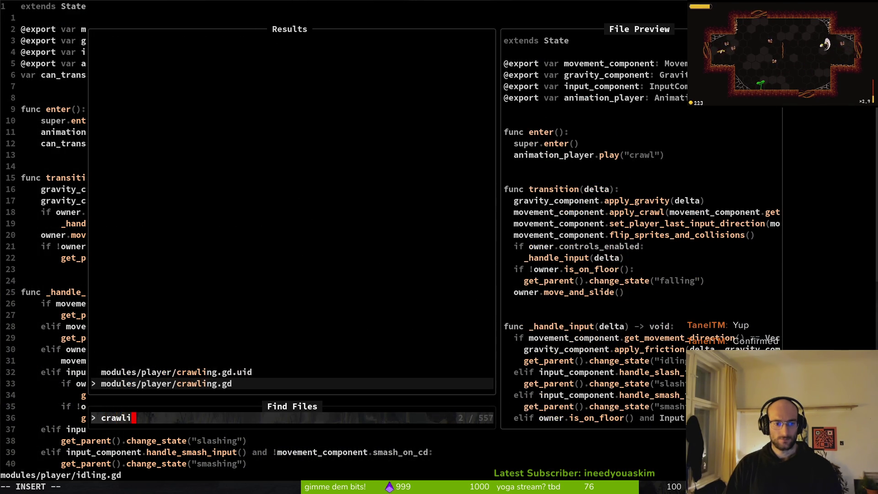
key(Return)
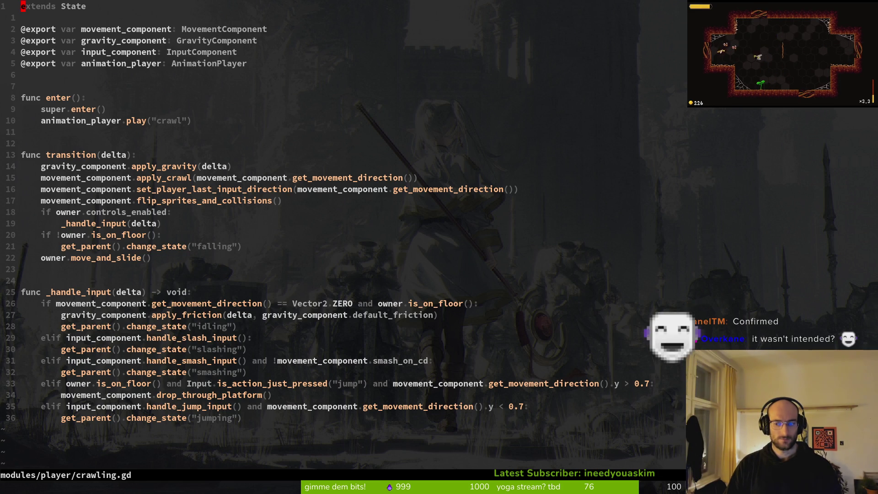
key(F5)
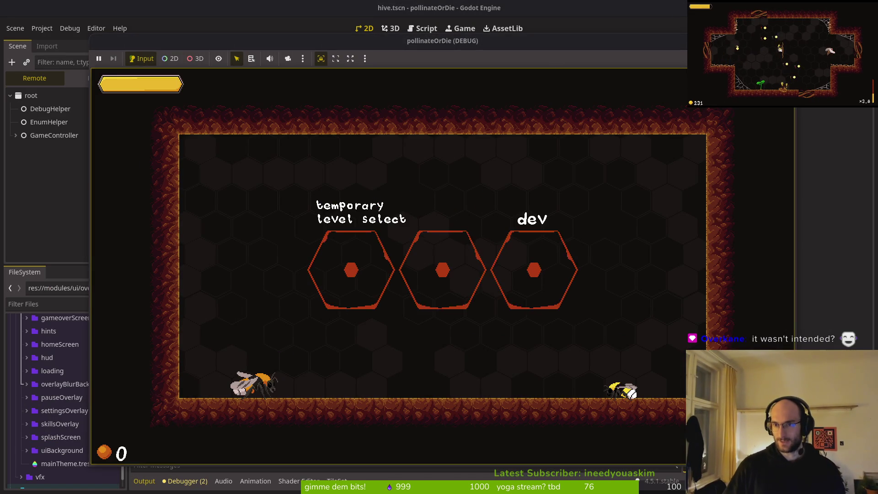
Step: Restart the game, load the hive level, jump the bee six times, then stop it with F8
key(F5)
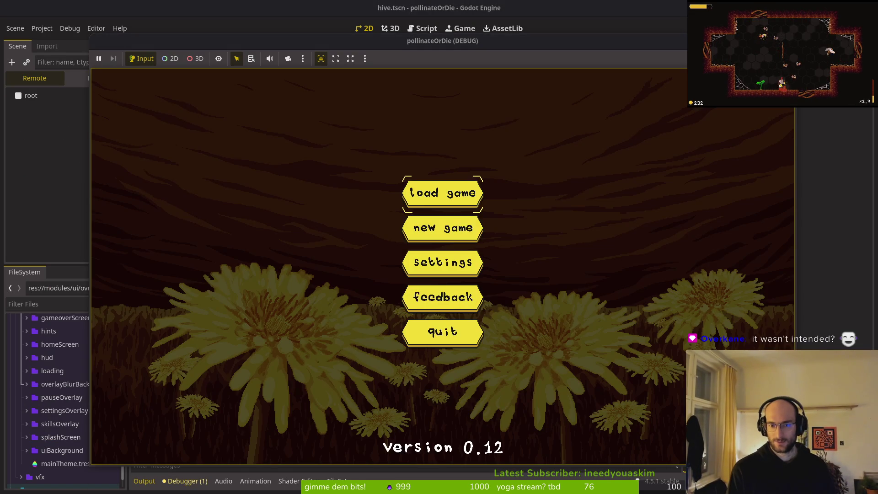
key(Return)
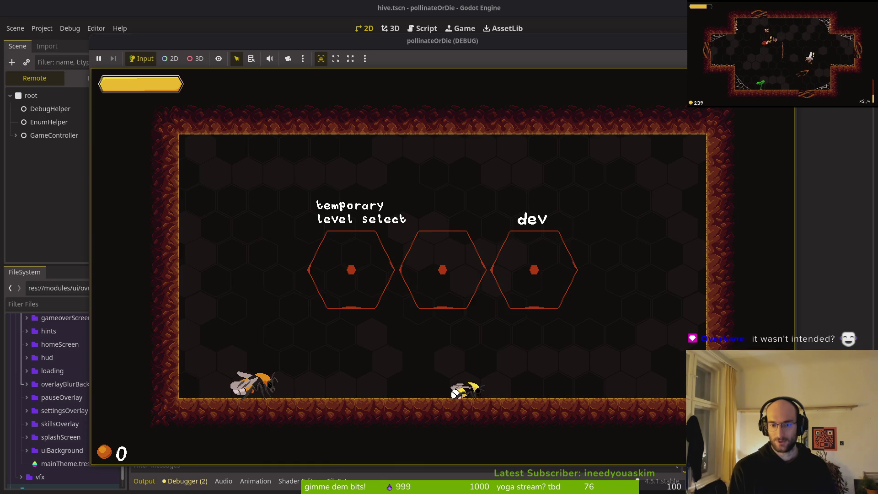
key(space)
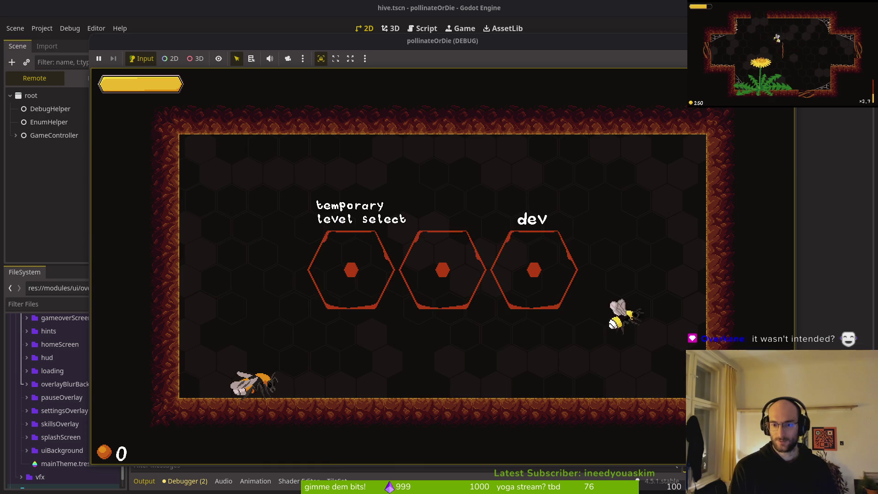
key(space)
key(space)
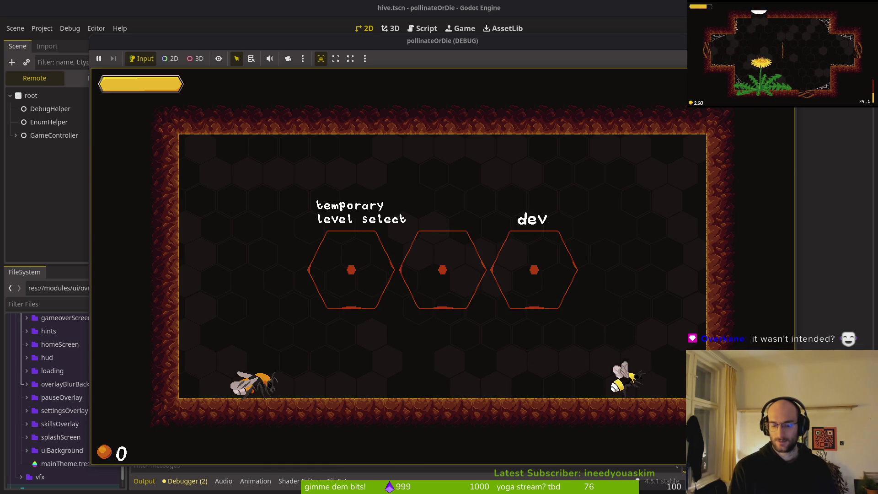
key(space)
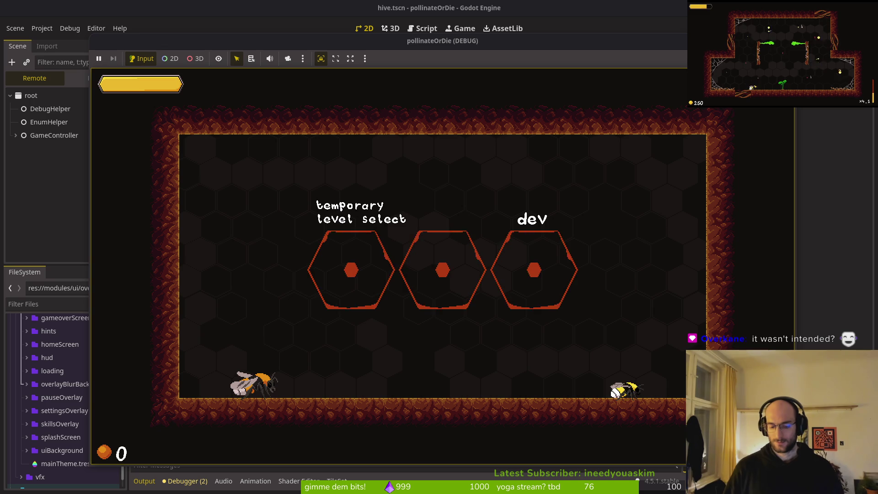
key(space)
key(space)
key(space)
key(space)
key(space)
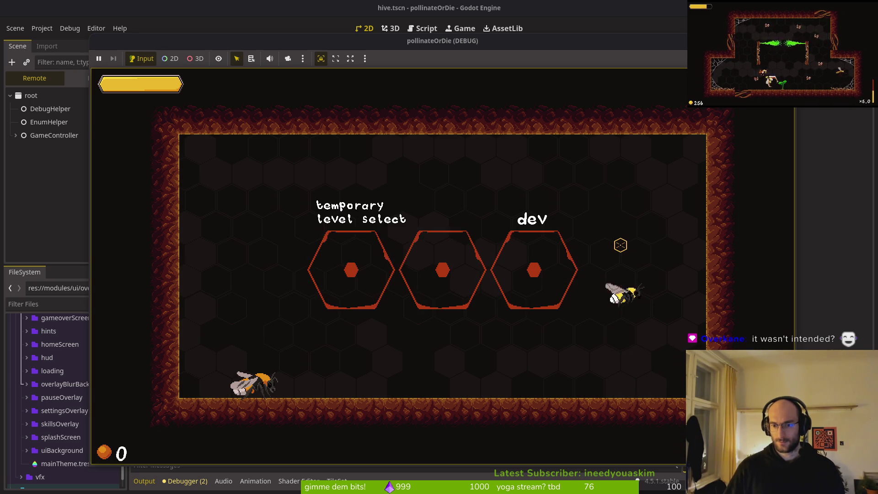
key(space)
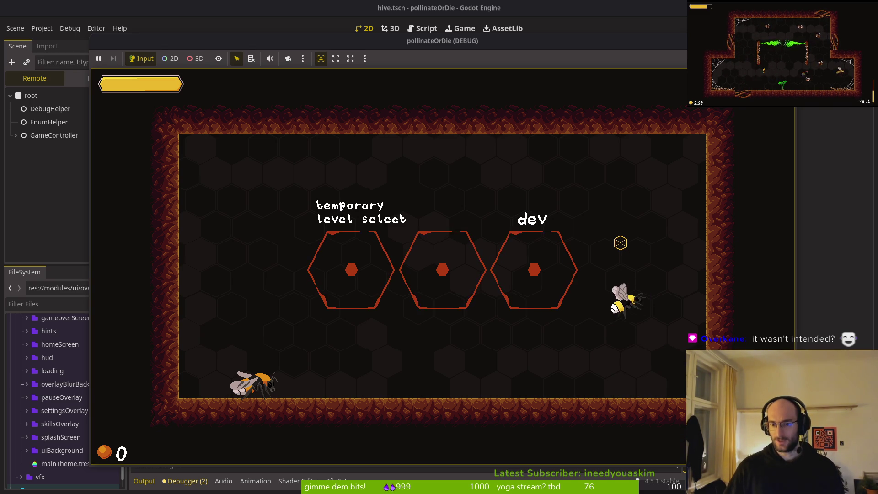
key(space)
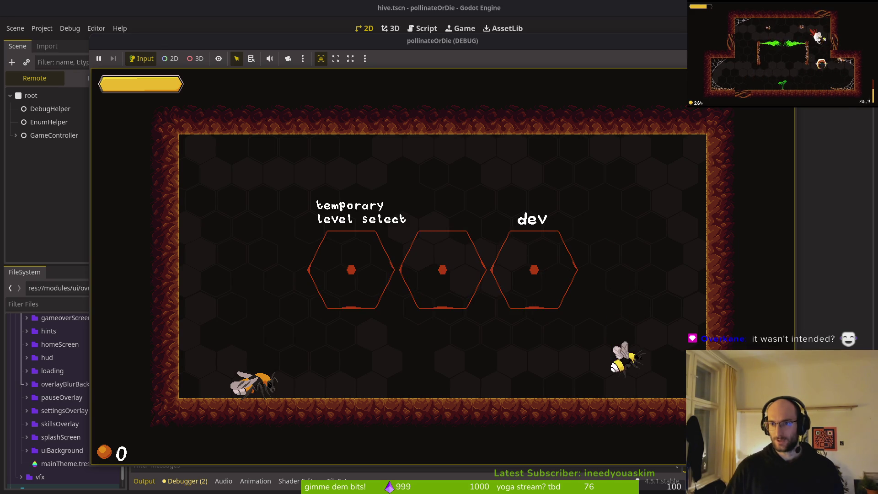
key(F8)
key(alt+Tab)
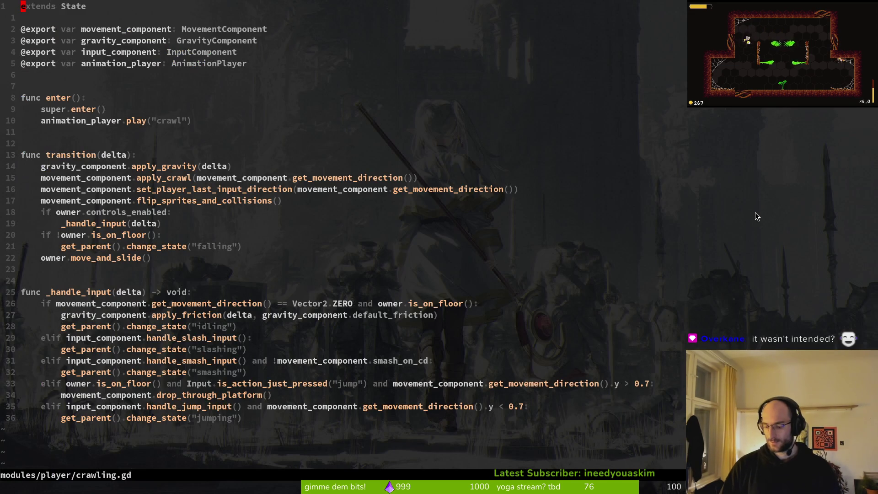
Step: Open modules/player/jumping.gd and scroll down to its _handle_input function
key(space)
key(f)
key(f)
text(jumping)
key(Return)
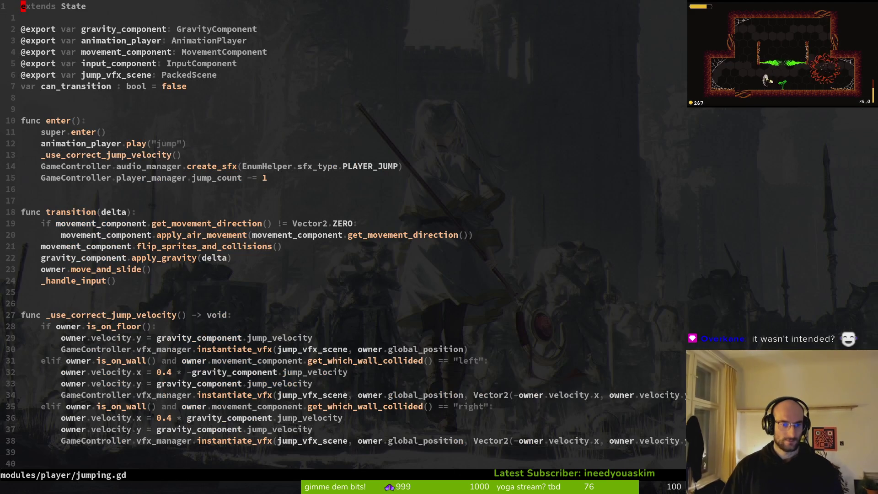
scroll(286, 403, down, 1)
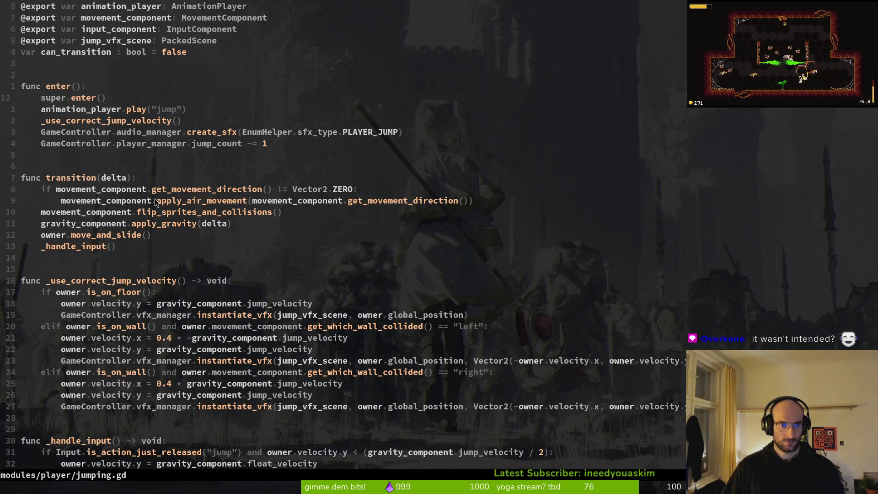
scroll(148, 186, down, 4)
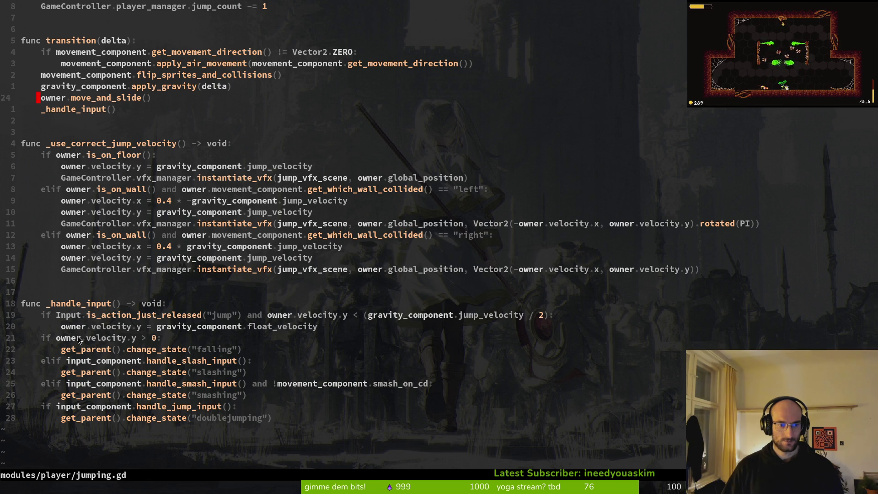
key(alt+Tab)
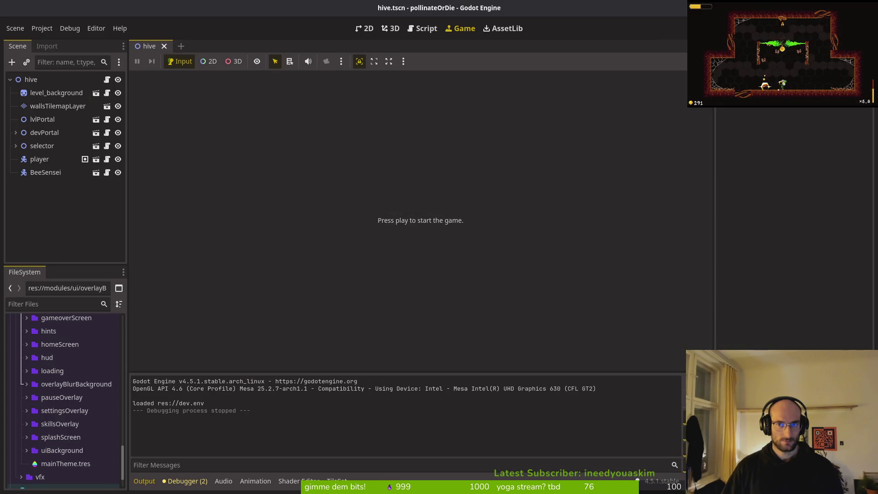
Step: Start the game, load the saved level, and move the bee right with jumps toward the wall
key(F5)
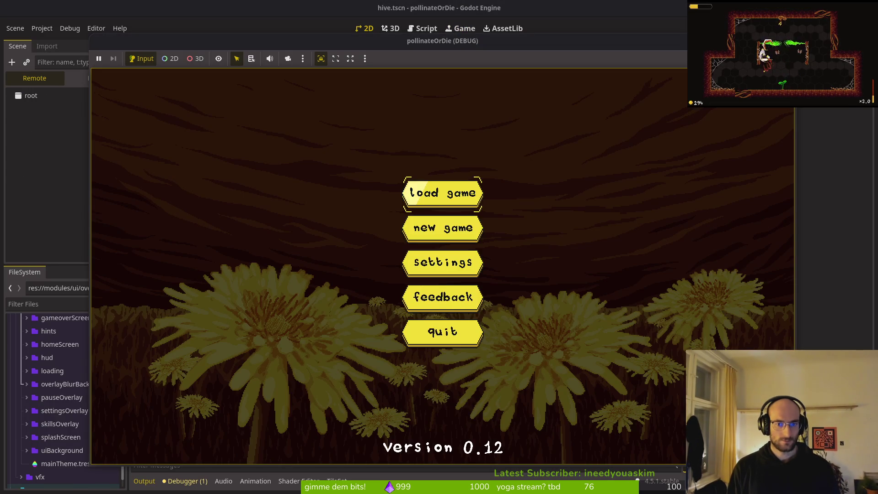
key(Return)
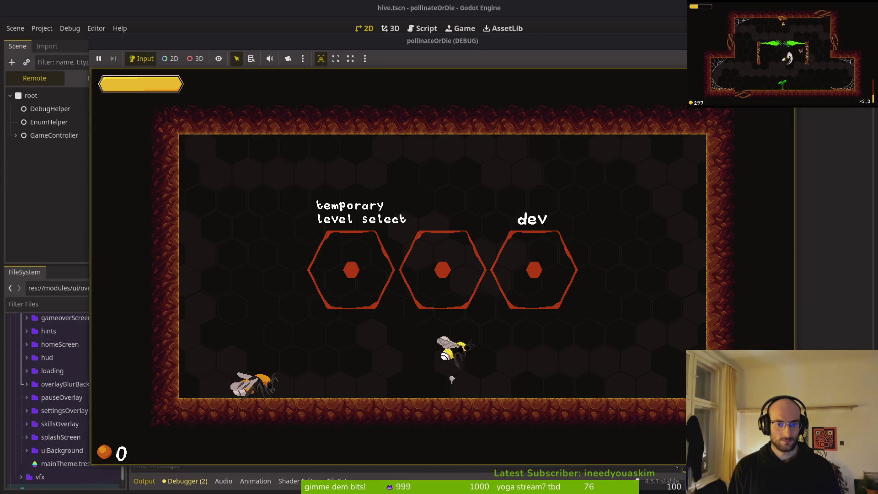
key(d)
key(space)
key(space)
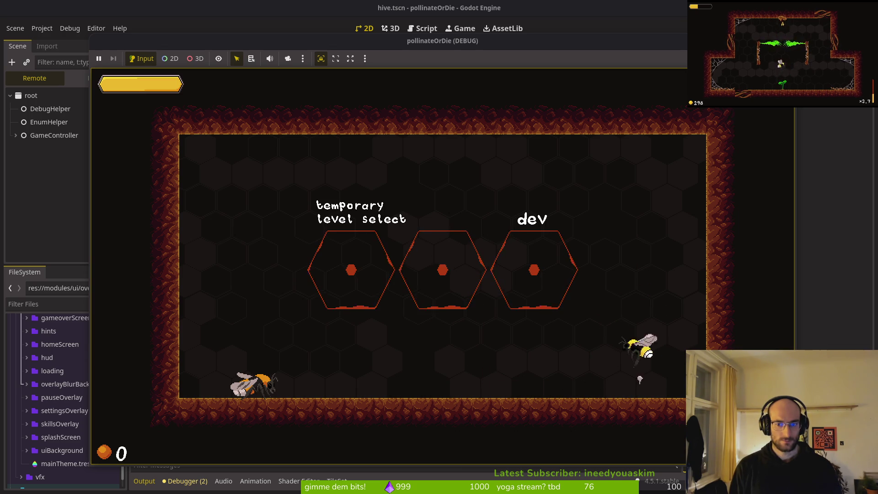
key(space)
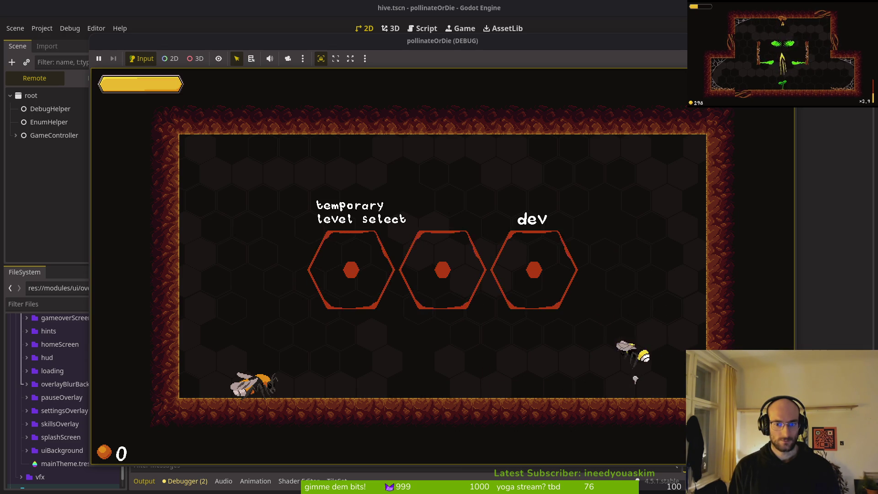
key(space)
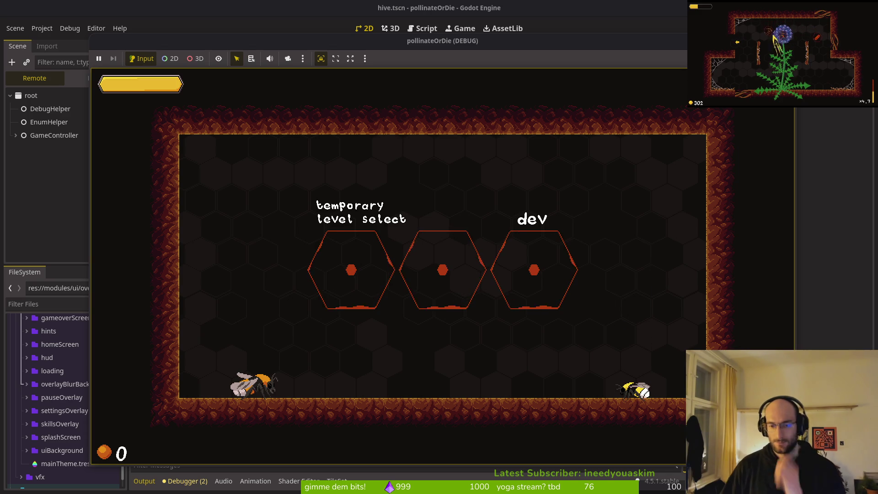
key(space)
key(space)
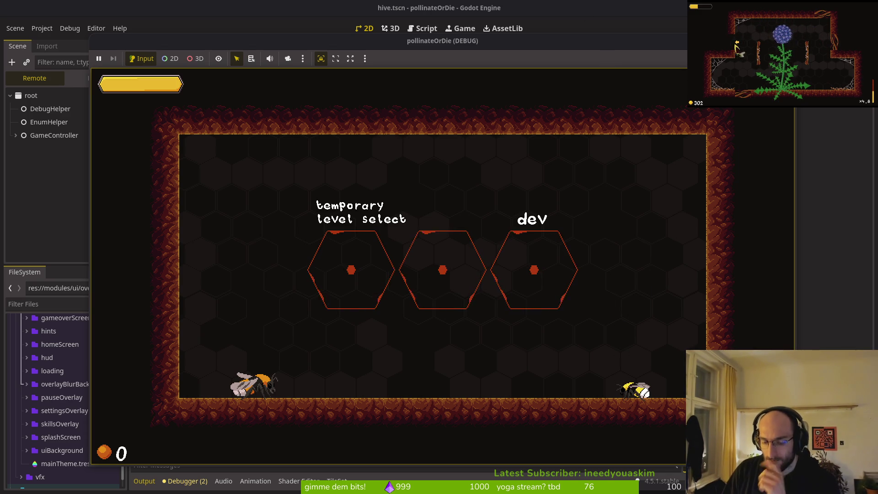
Step: Hop the bee back and forth left and right through jumps and falls, then stop the run
key(Left)
key(space)
key(Right)
key(space)
key(space)
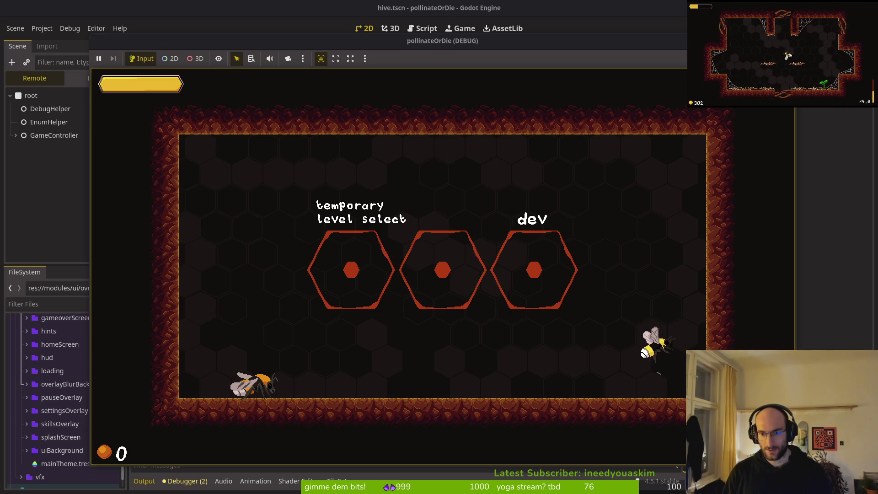
key(Left)
key(space)
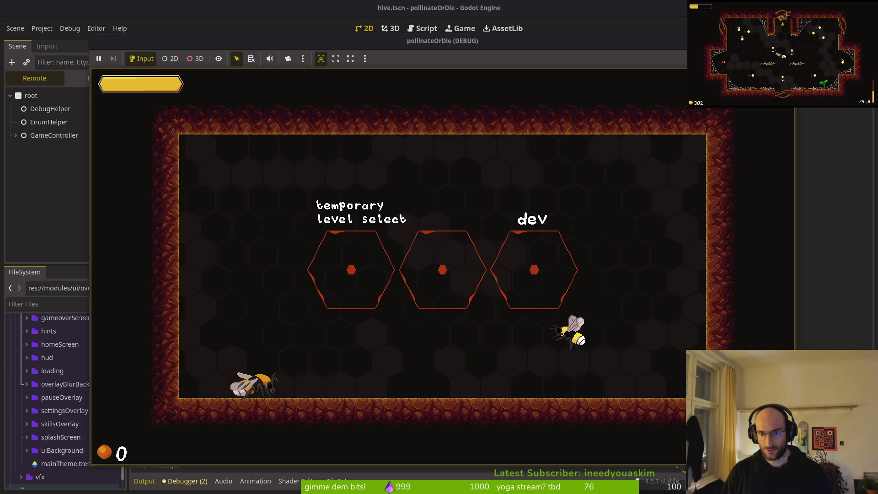
key(Right)
key(space)
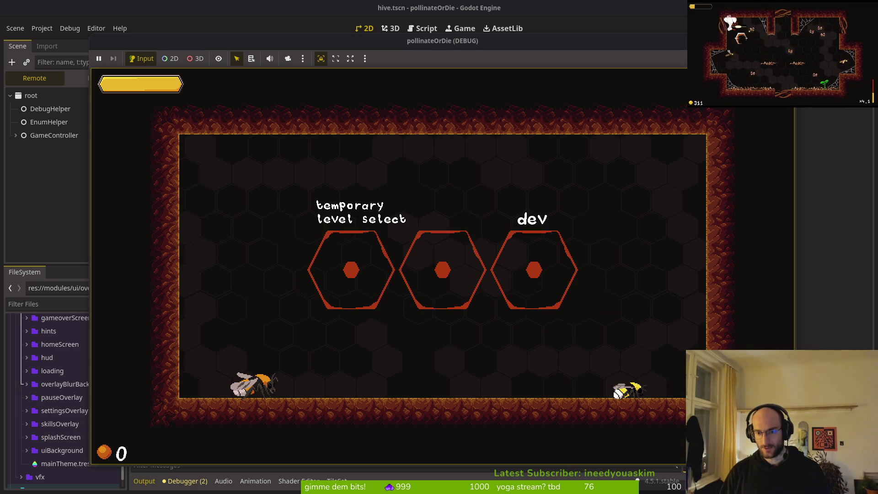
key(Left)
key(space)
key(Right)
key(space)
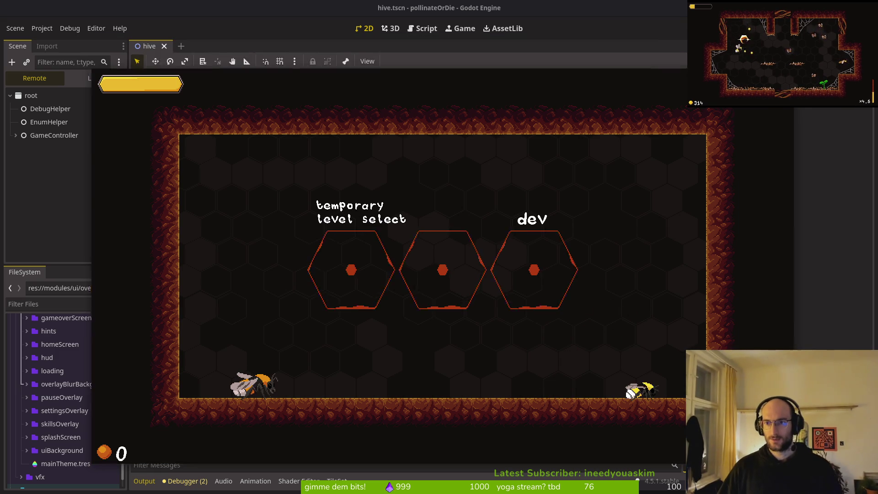
key(F8)
key(alt+Tab)
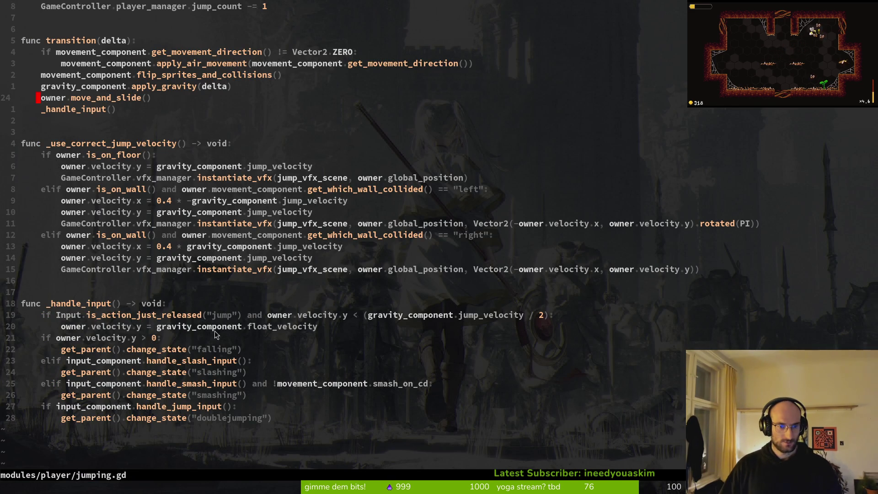
Step: Select part of jumping.gd's float_velocity line and bring up the project file finder
drag(186, 337, 213, 326)
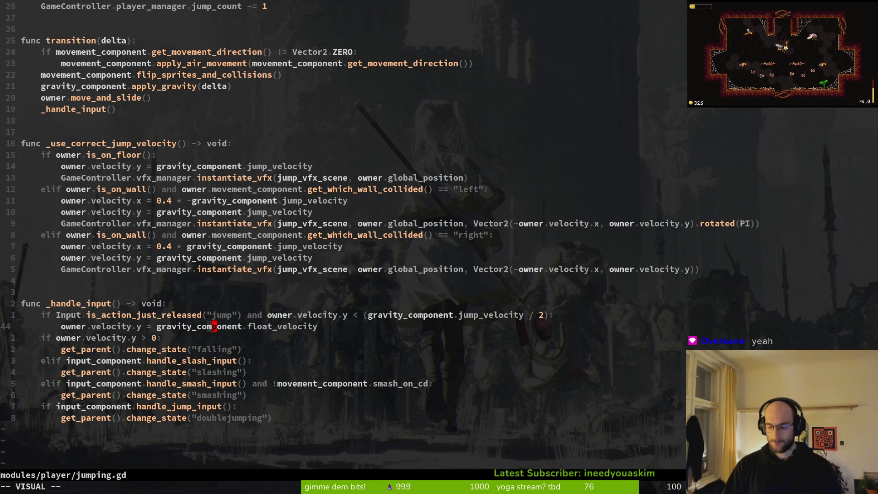
key(ctrl+p)
Step: Open crawling.gd, go to its jump condition on line 36, then return to jumping.gd
text(crawling)
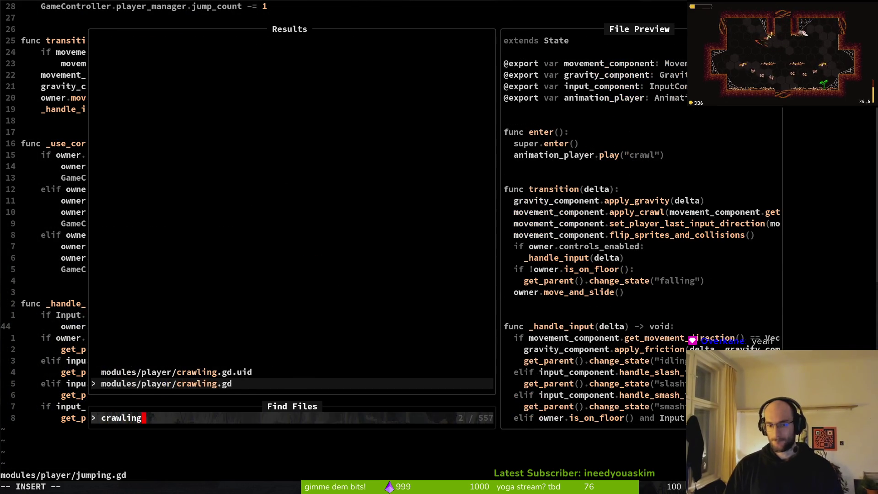
key(Return)
key(ctrl+p)
key(Escape)
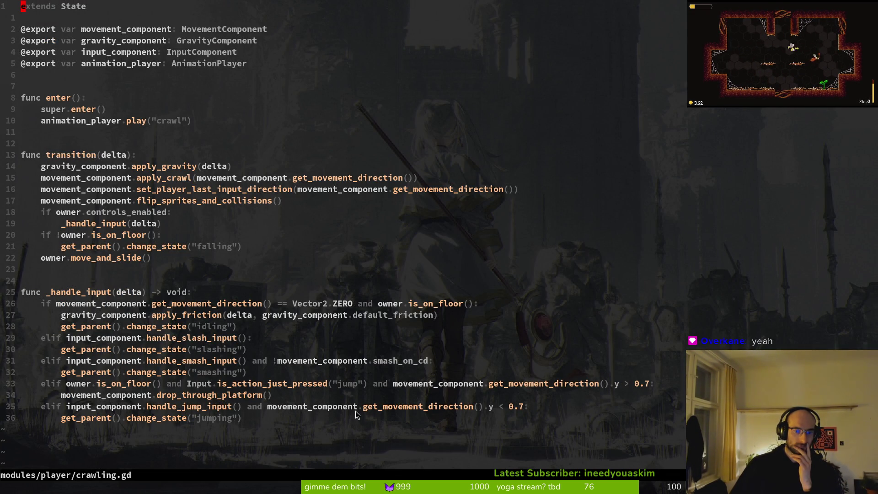
click(157, 405)
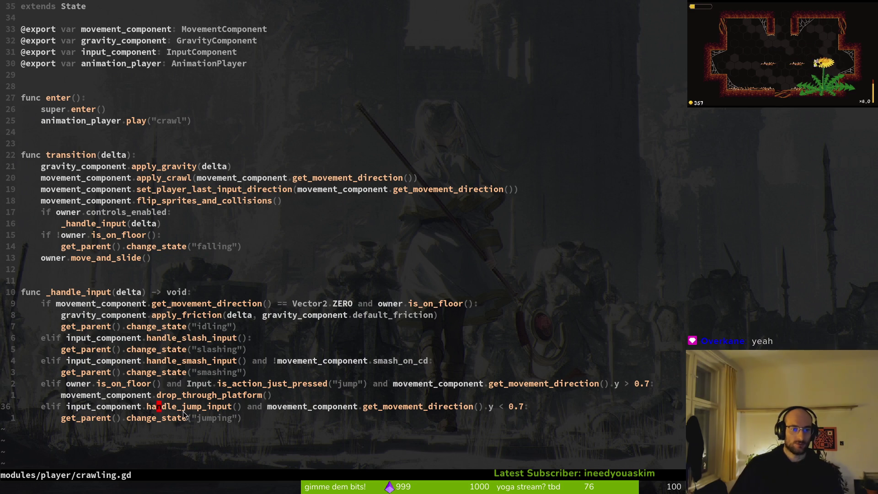
key(ctrl+o)
key(ctrl+o)
Step: Search the project for 'idling' and open idling.gd
key(ctrl+p)
text(idling)
key(Return)
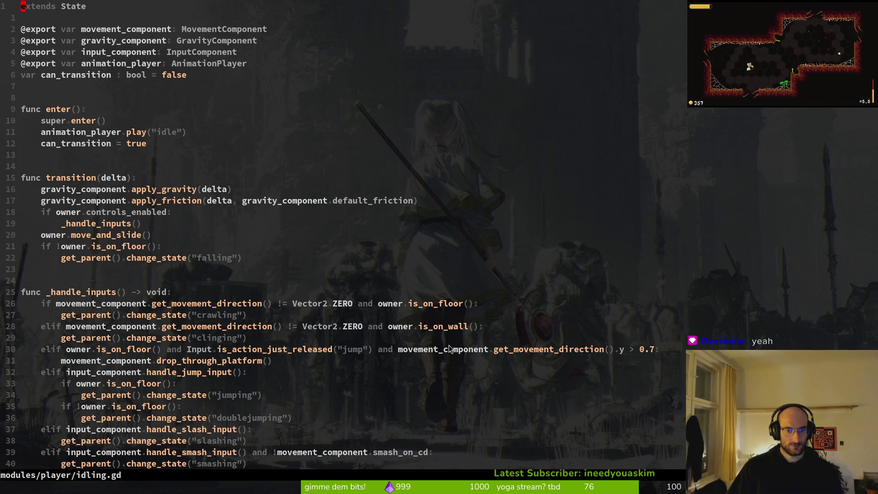
Step: Replace line 31's Input jump-release check with input_component.handle_jump_input() and save idling.gd
mouse_move(172, 354)
mouse_down()
mouse_move(281, 350)
mouse_move(109, 350)
mouse_move(373, 351)
mouse_up()
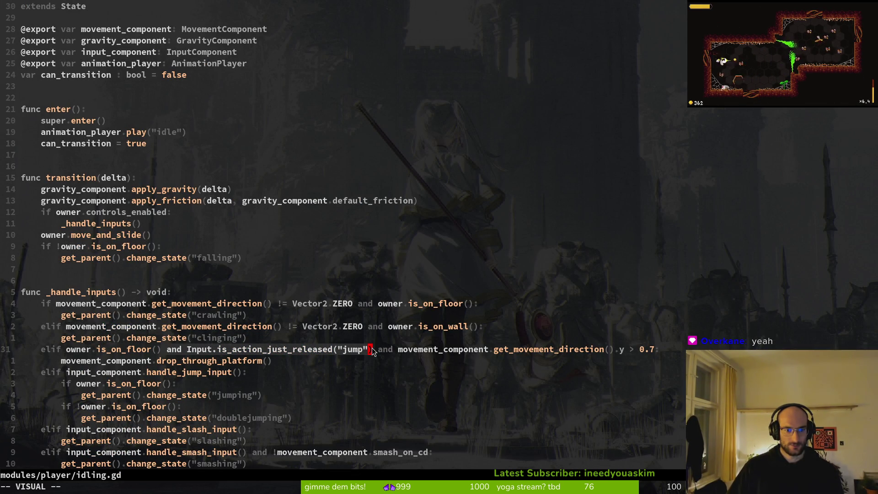
mouse_move(188, 350)
mouse_down()
mouse_move(368, 350)
mouse_move(351, 350)
mouse_up()
text(ction)
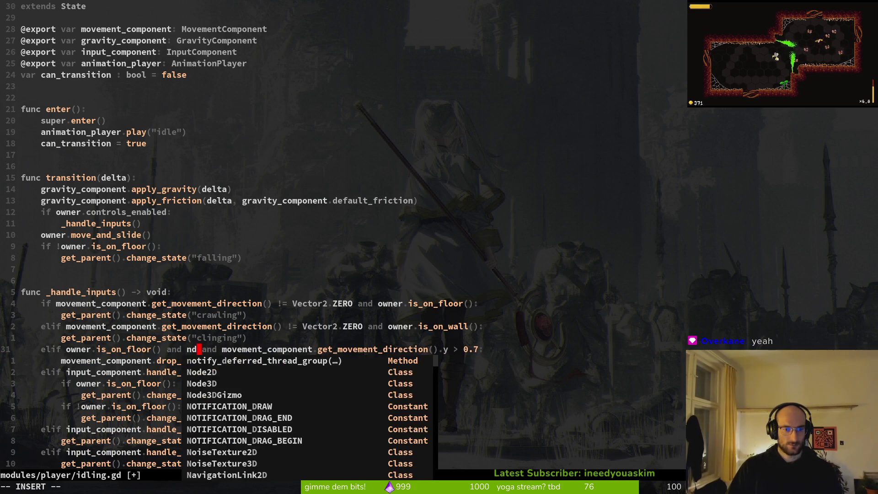
key(Tab)
key(Tab)
key(Return)
text(.handle_j)
key(Tab)
key(Return)
key(Escape)
text(:w)
key(Return)
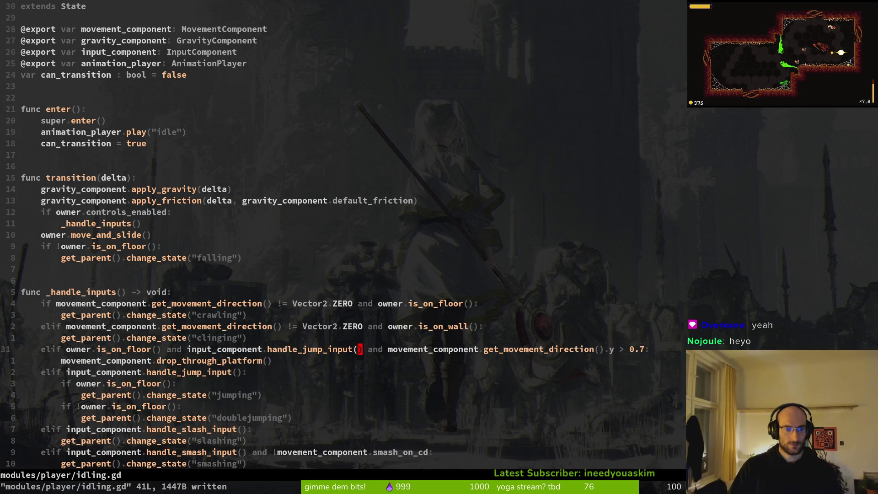
Step: Compare idling.gd against crawling.gd, then open input.component.gd via the file finder
scroll(356, 368, down, 1)
scroll(357, 368, down, 2)
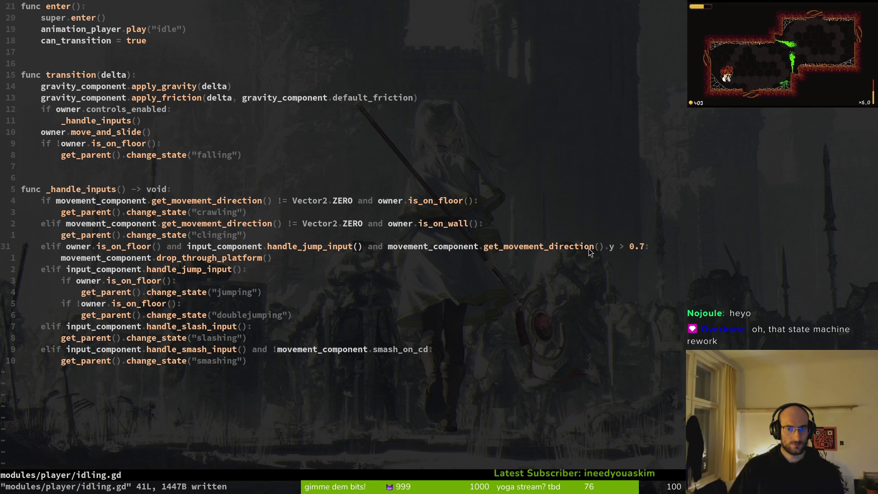
key(ctrl+6)
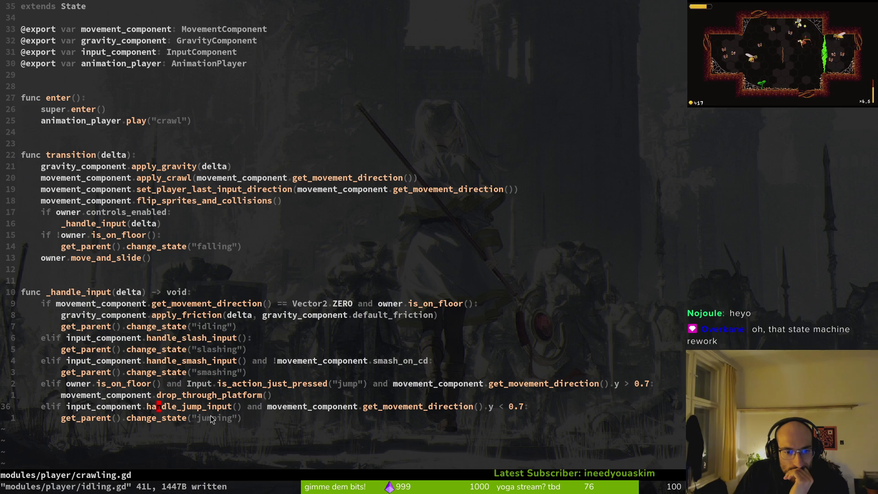
key(ctrl+6)
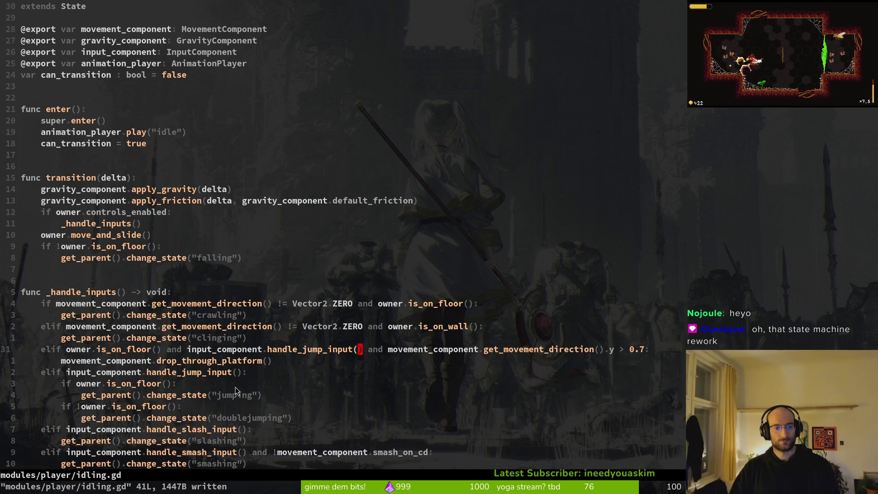
scroll(203, 365, down, 1)
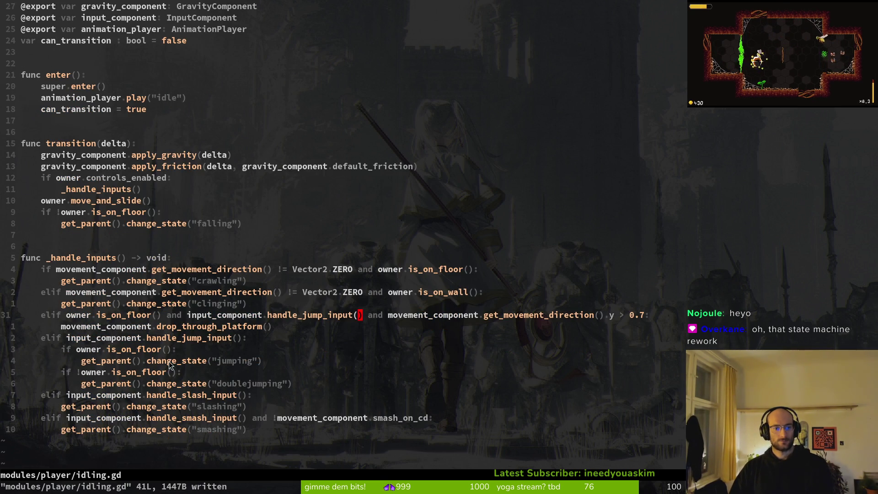
key(space)
key(f)
key(f)
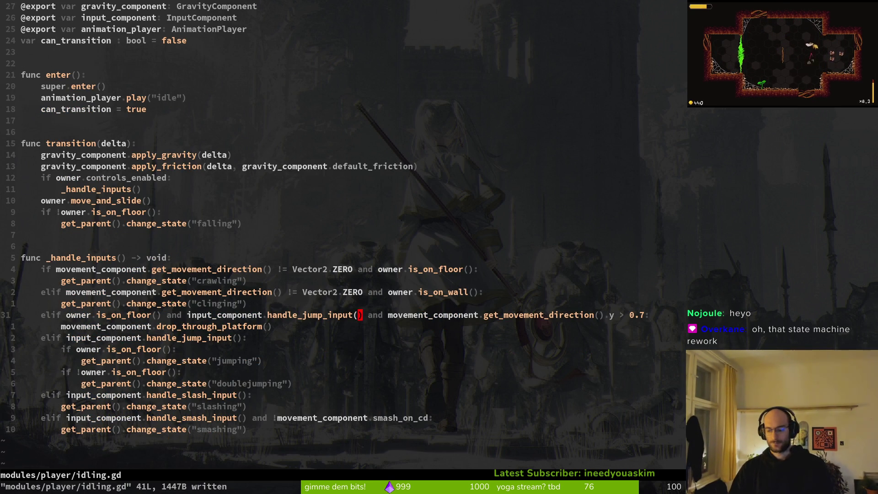
text(inpuc)
key(Return)
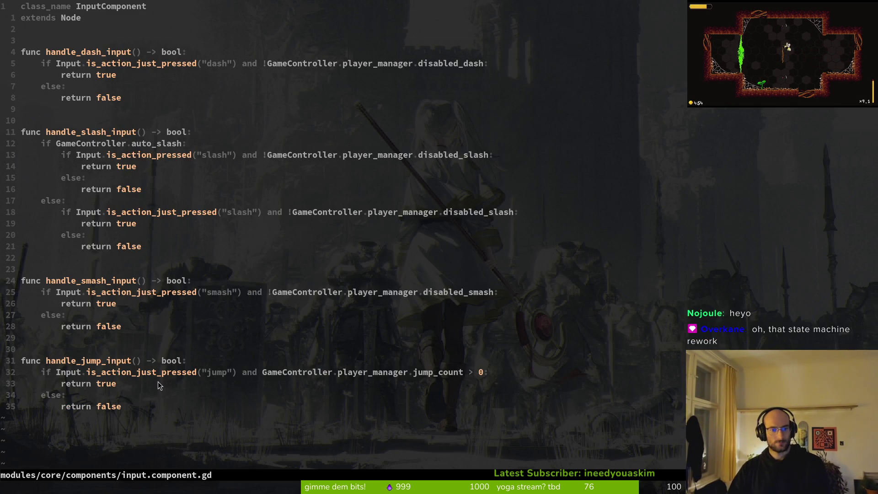
Step: Check the jump_count test in handle_jump_input, go back to idling.gd, then open crawling.gd
click(171, 372)
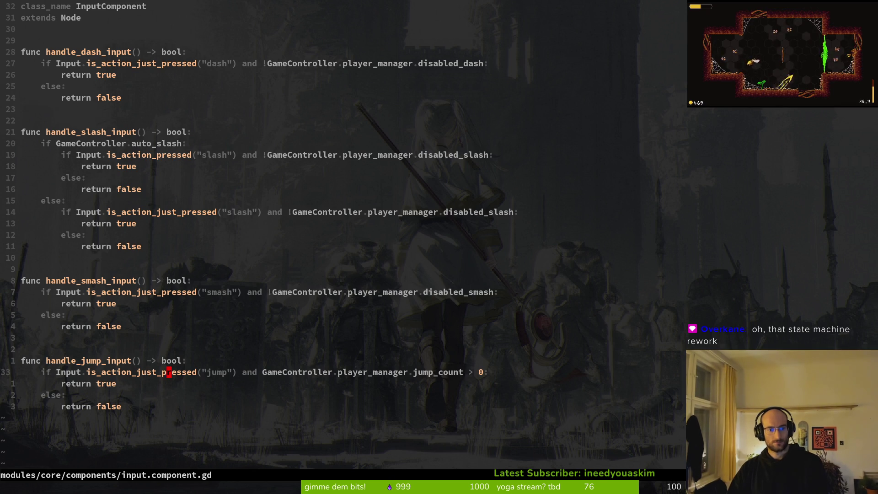
key(ctrl+o)
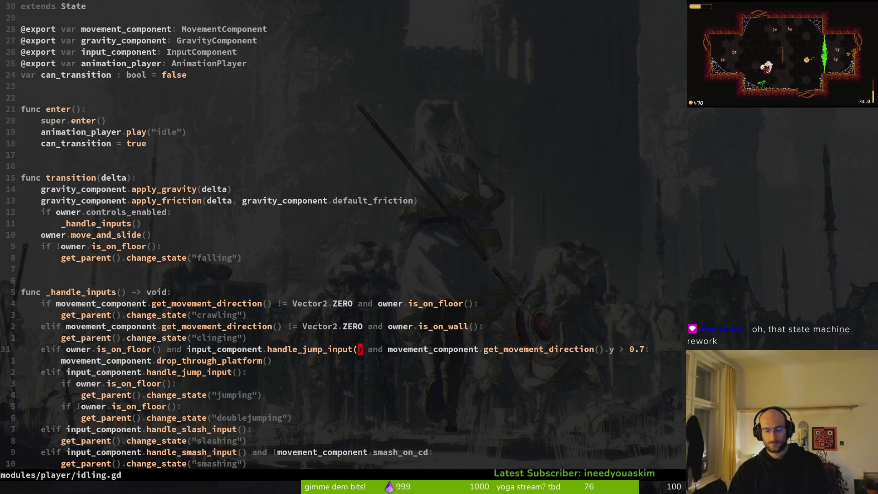
key(space)
key(f)
key(f)
text(crawli)
key(Return)
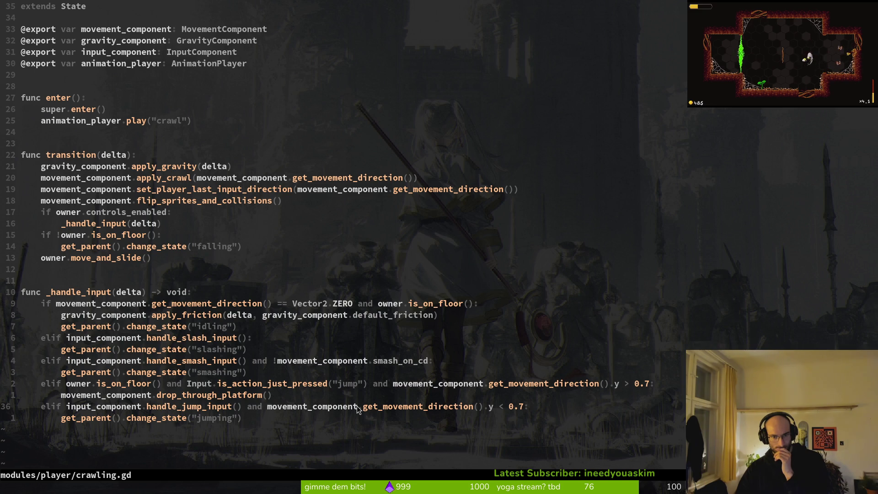
Step: Search the file finder for the jumping script, then open the core finite_state_machine script instead
key(space)
key(f)
key(f)
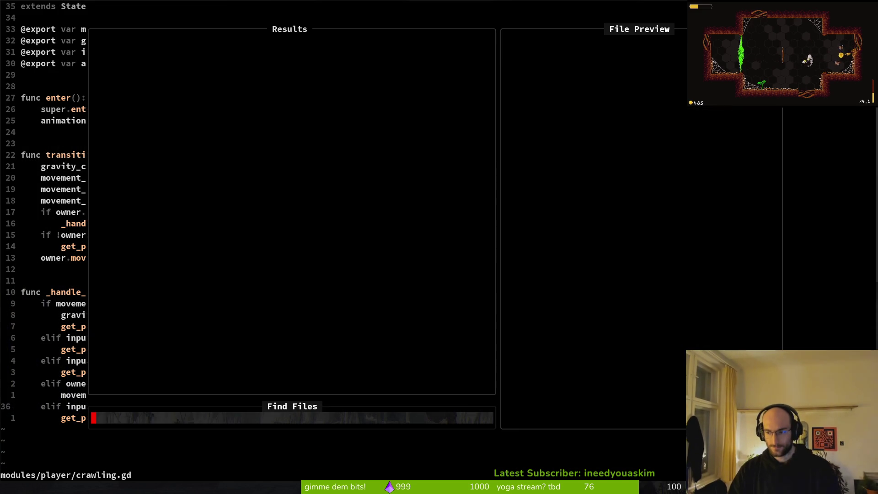
text(jumping)
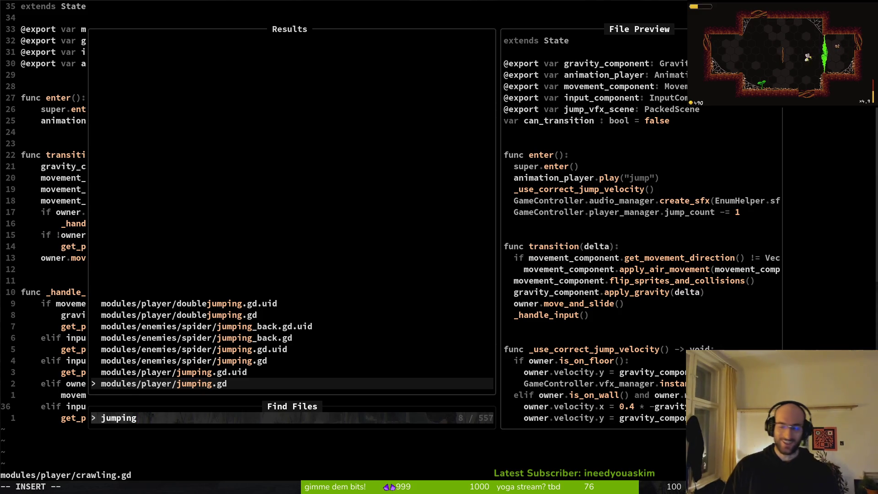
key(ctrl+u)
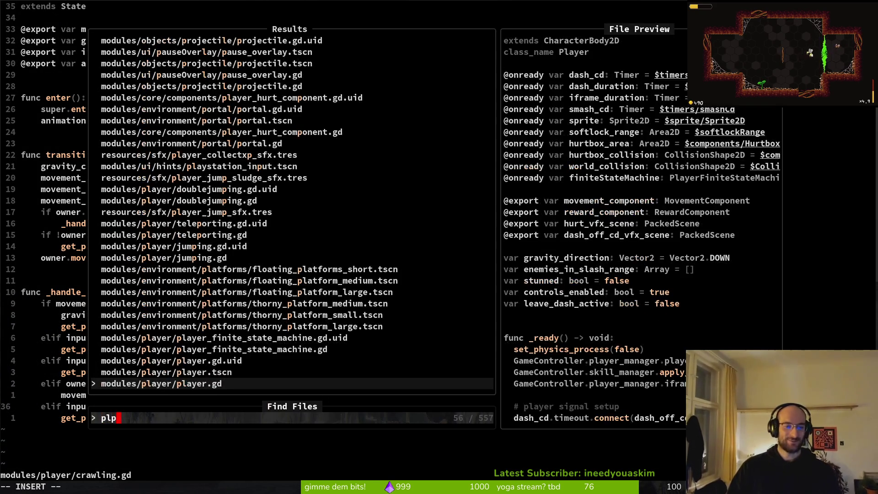
text(fini)
key(Return)
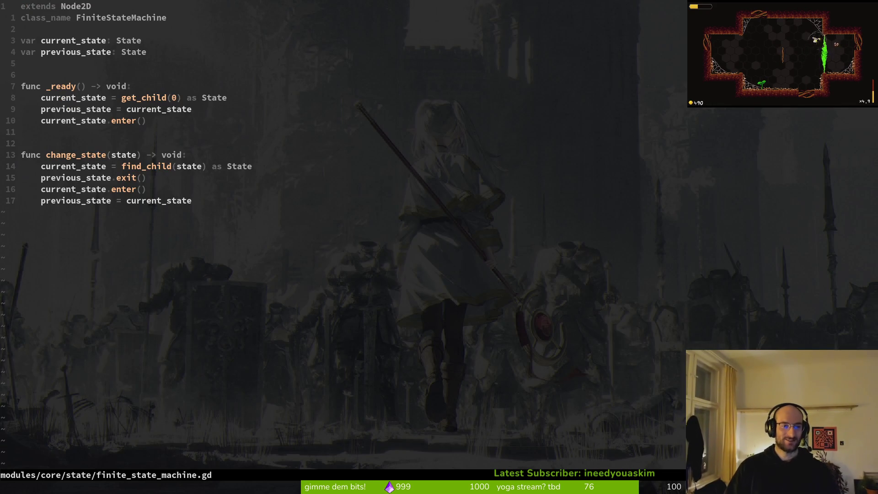
Step: Open player_finite_state_machine.gd and scroll through its handle_dash_input code
key(space)
key(f)
key(f)
text(playerfini)
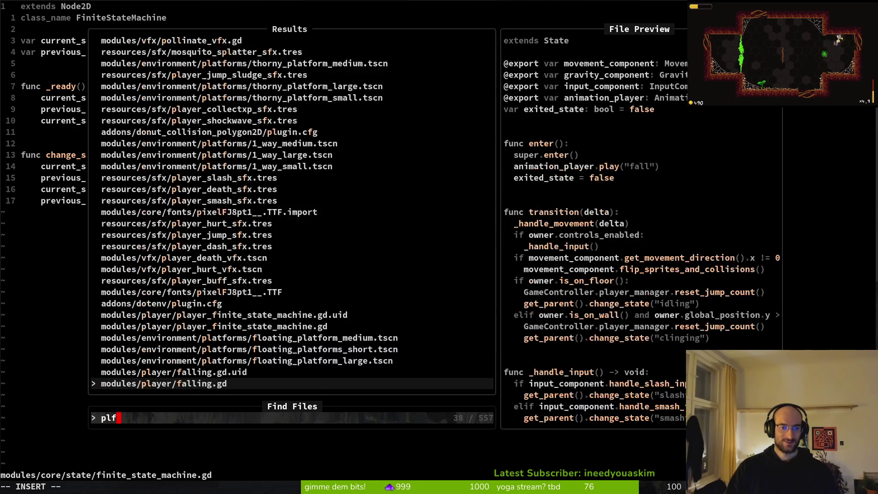
key(Return)
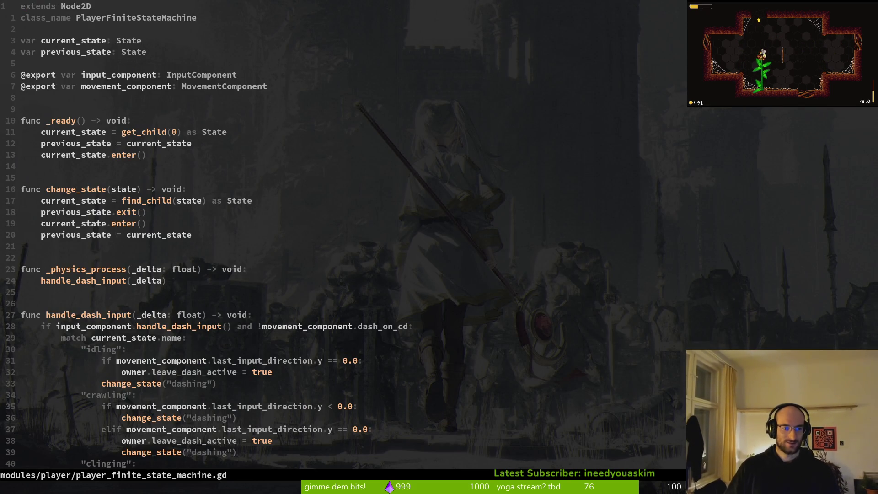
scroll(261, 356, down, 1)
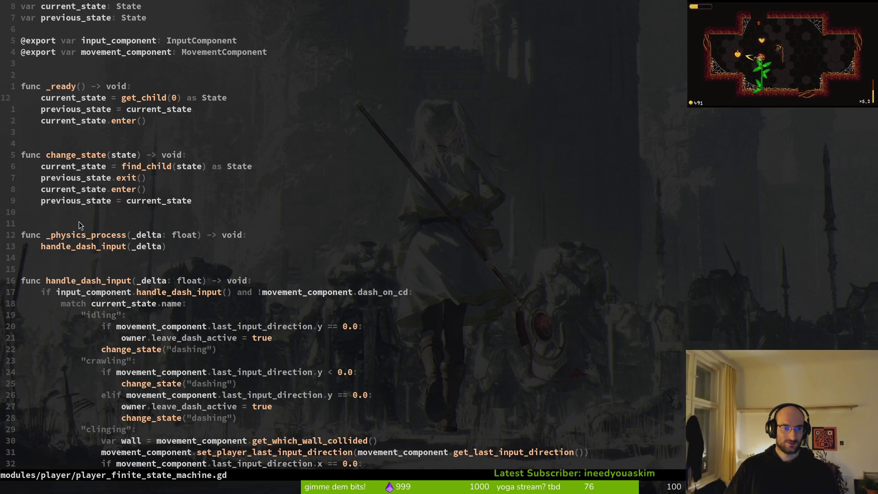
scroll(298, 289, down, 3)
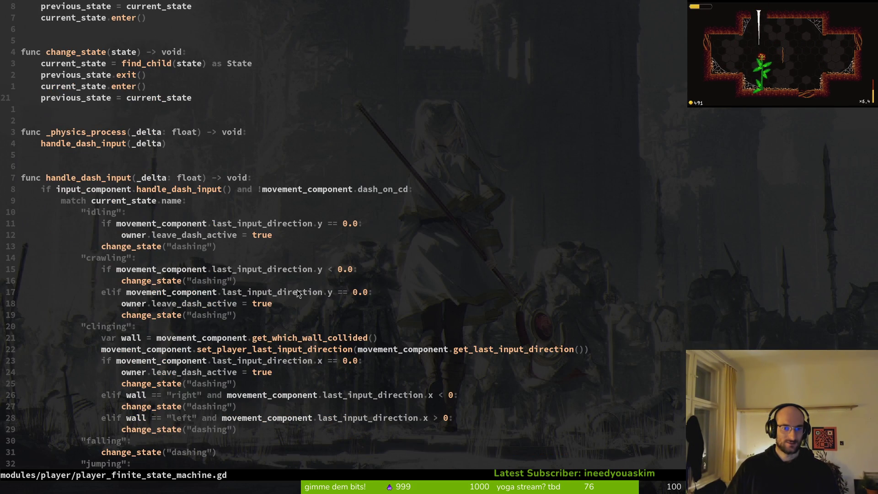
scroll(112, 317, down, 7)
scroll(112, 317, down, 1)
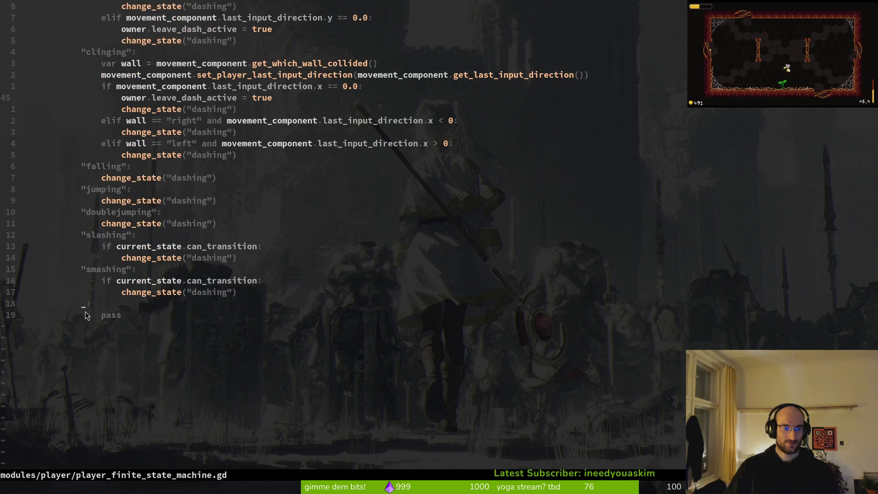
scroll(85, 314, up, 4)
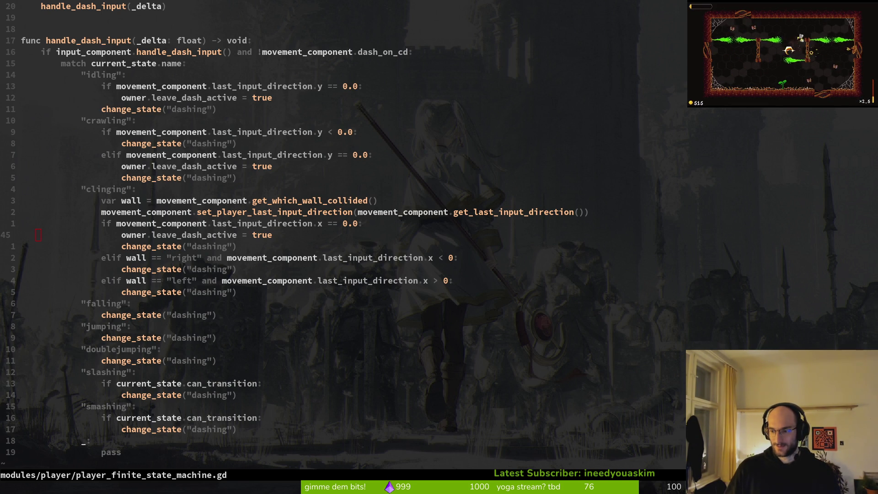
Step: Save player_finite_state_machine.gd at the left-wall dash condition and return to Godot
click(317, 285)
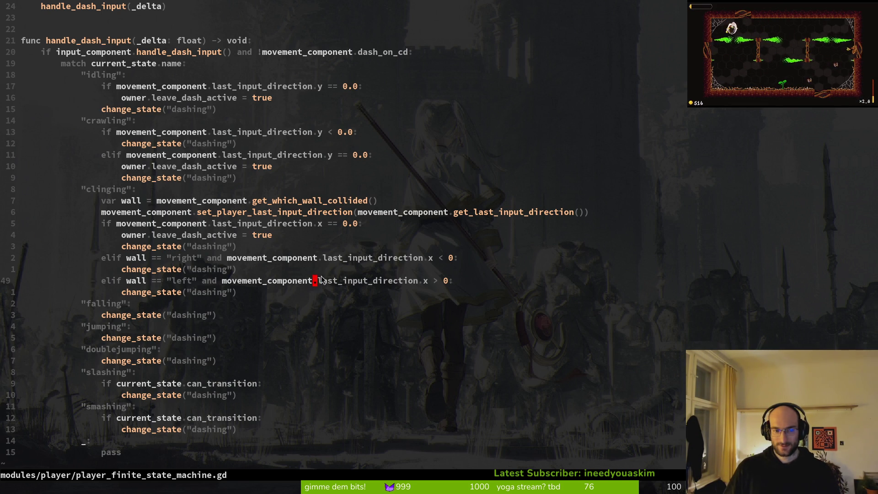
text(:w)
key(Return)
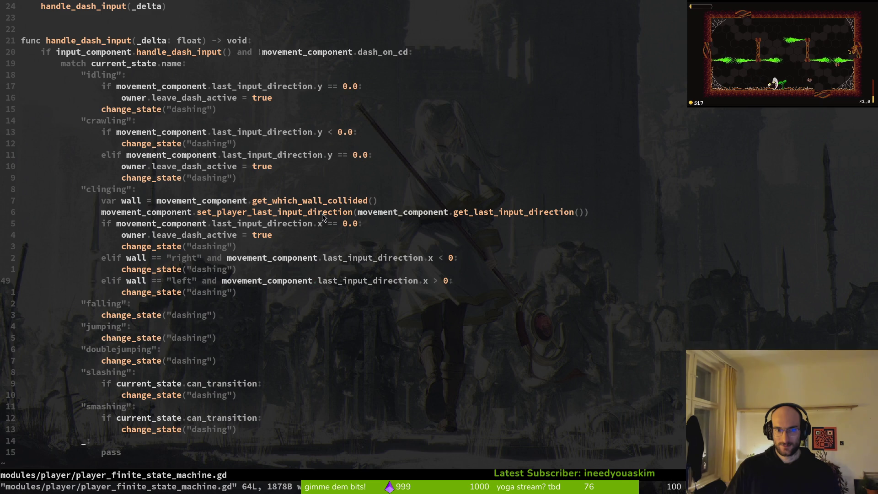
key(ctrl+o)
key(ctrl+o)
key(ctrl+o)
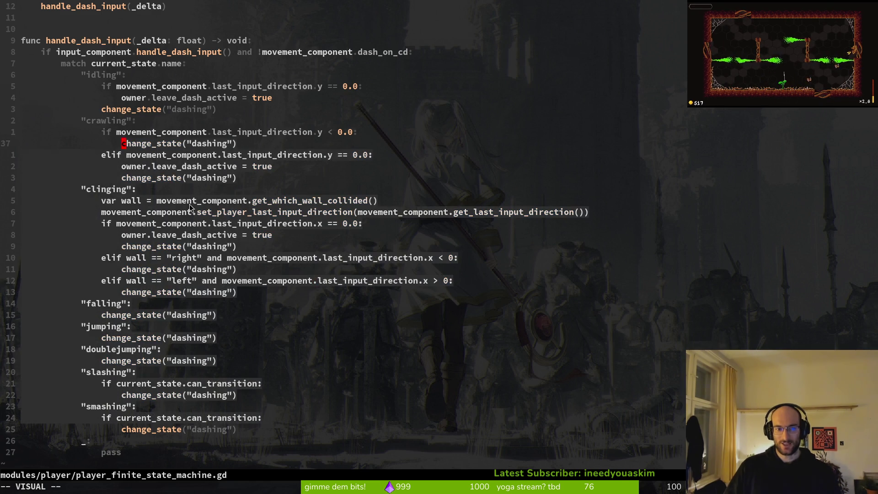
key(ctrl+o)
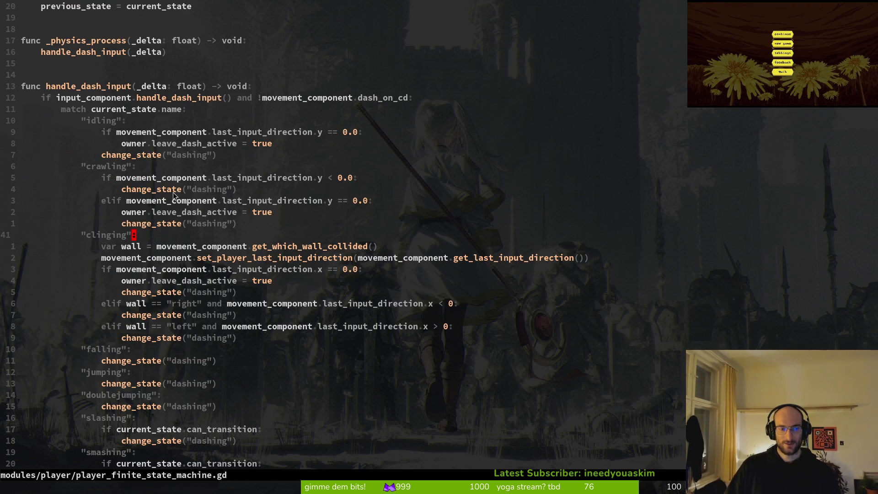
key(alt+Tab)
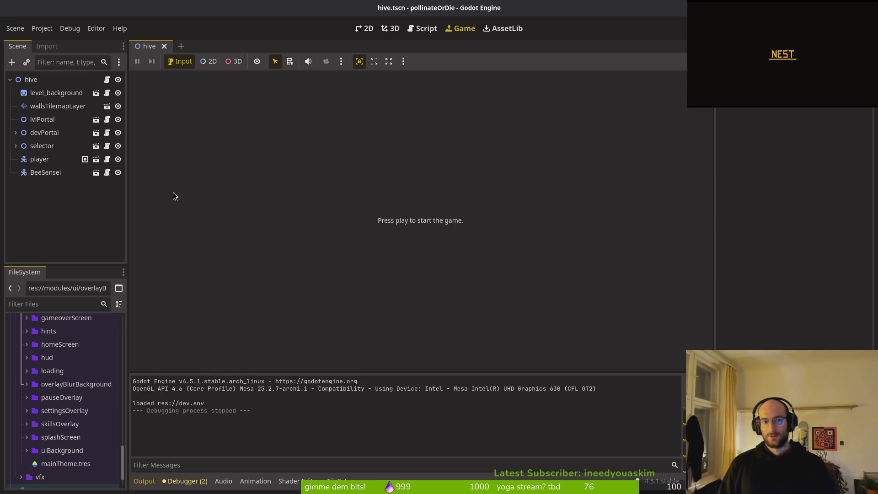
Step: Run the game into the hive level and jump the bee left and right near the right wall
key(F5)
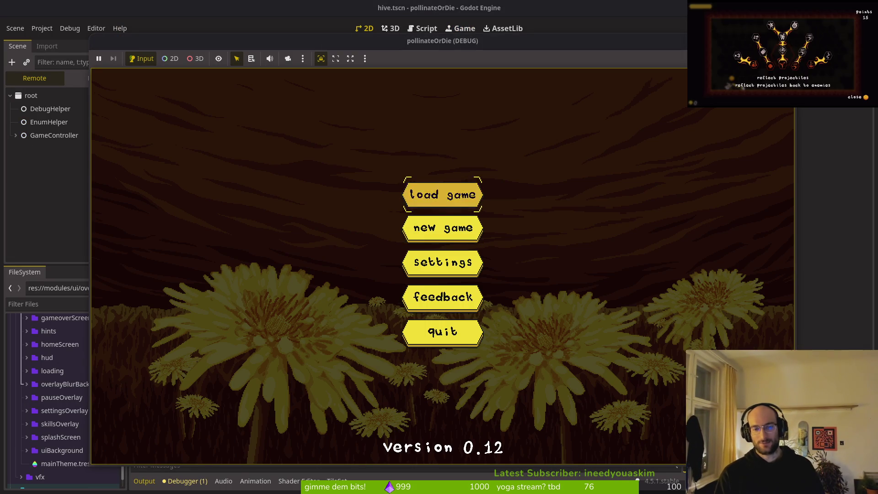
key(Return)
key(d)
key(space)
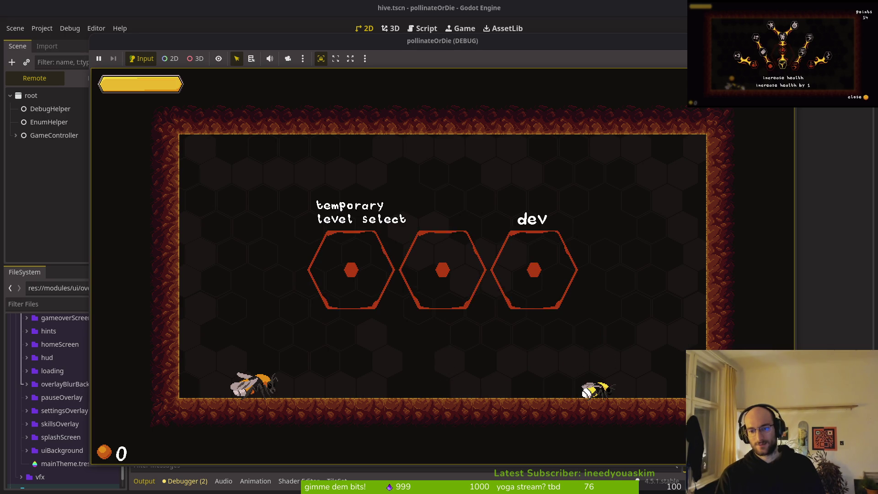
key(space)
key(a)
key(d)
key(space)
key(d)
key(space)
key(a)
key(space)
key(space)
key(space)
key(space)
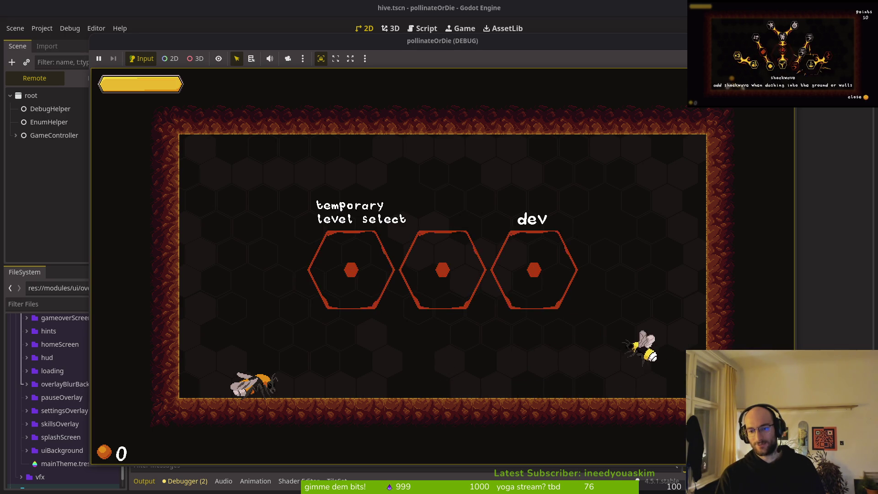
Step: Drop, hop and run the bee across the room, jumping again off the right wall
key(space)
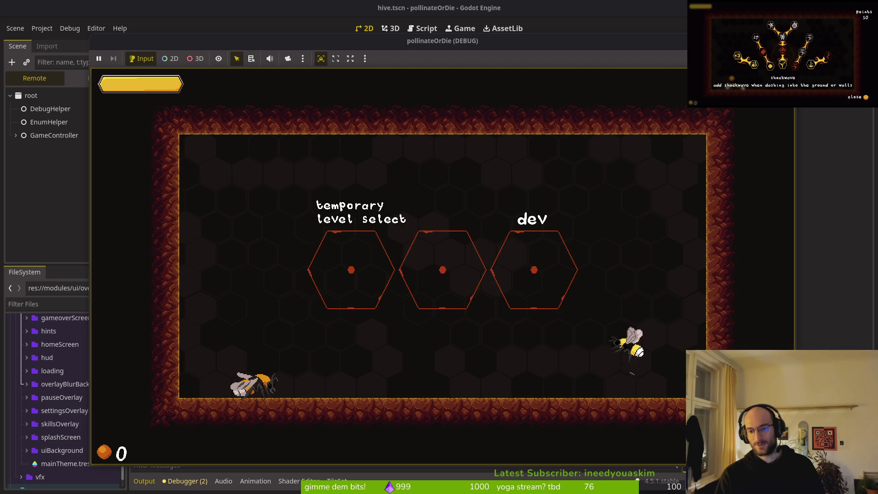
key(a)
key(space)
key(d)
key(space)
key(a)
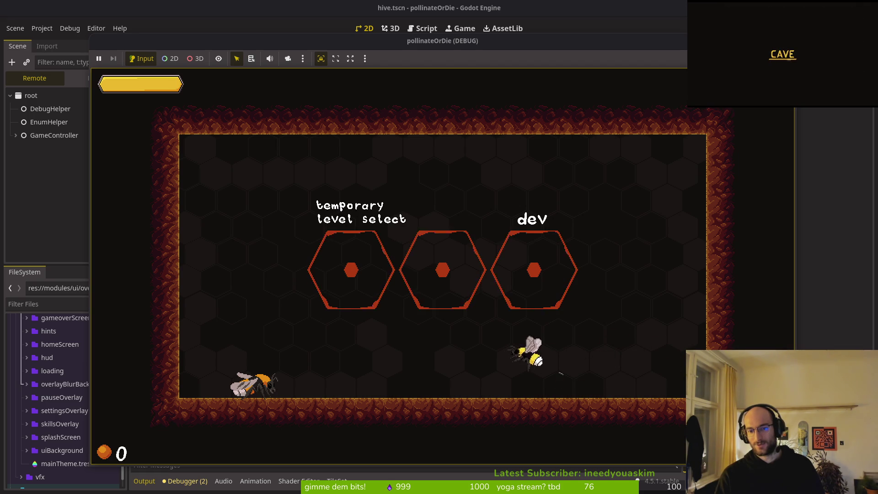
key(d)
key(space)
key(space)
key(space)
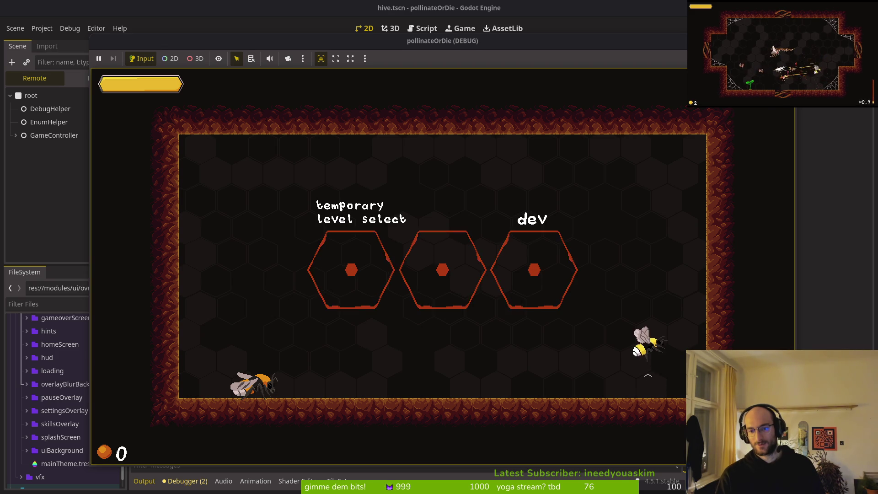
key(space)
key(space)
key(space)
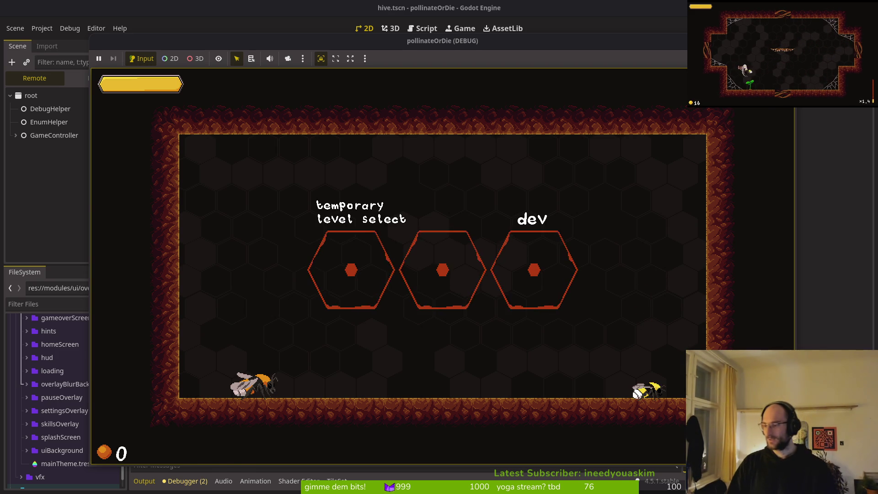
Step: Go back to Neovim and reopen the project file finder
key(alt+Tab)
key(space)
key(f)
key(f)
key(Escape)
key(space)
Step: Open modules/player/jumping.gd with a 'jump' search and go to its jump-release check
key(f)
key(f)
text(jump)
key(Return)
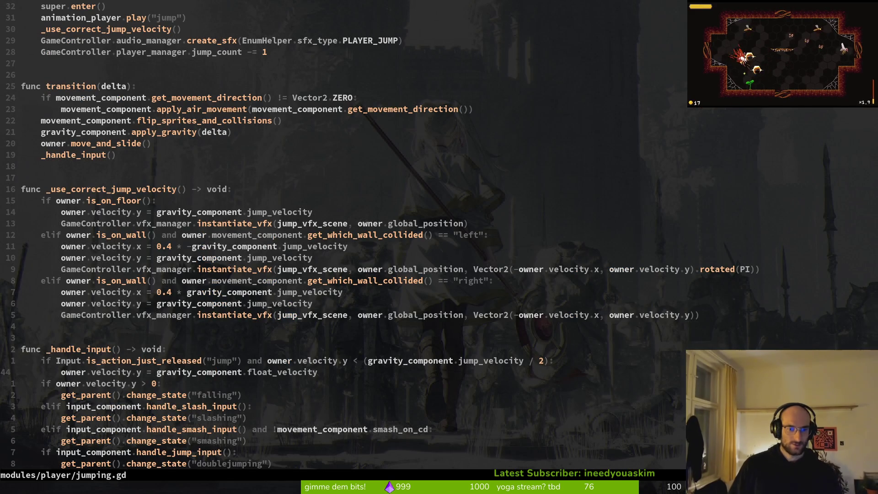
click(58, 361)
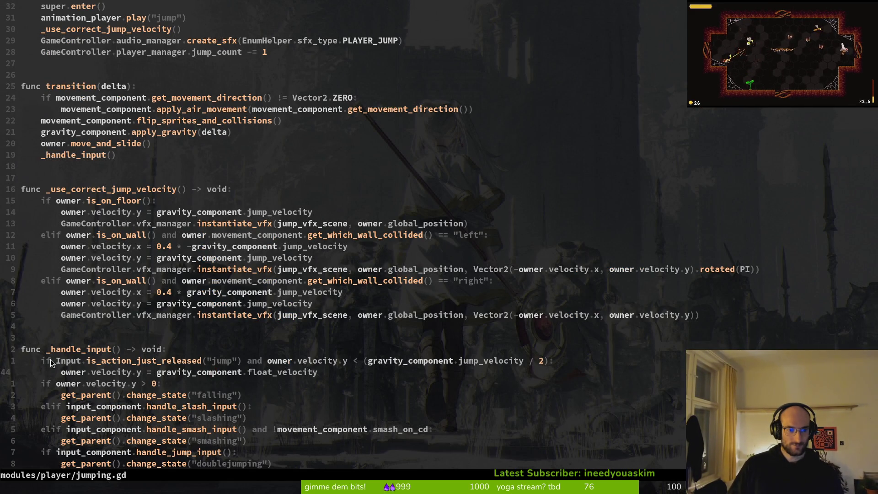
key(k)
key(w)
key(w)
key(w)
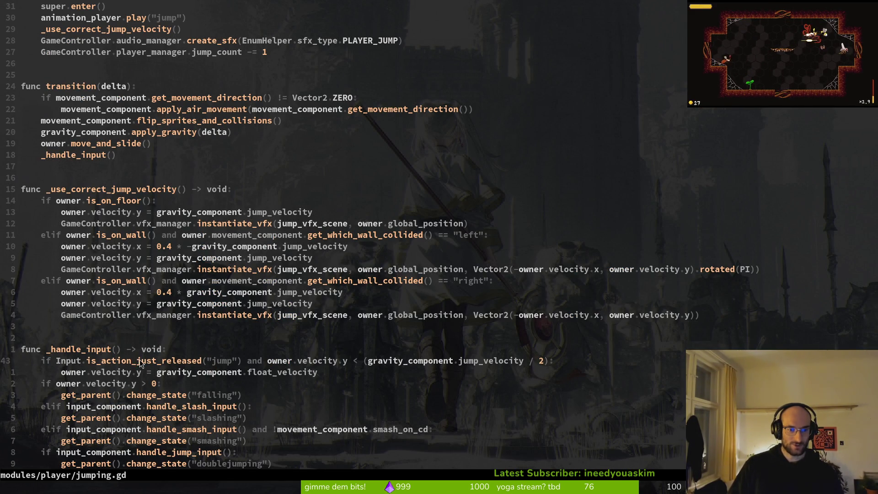
scroll(153, 365, down, 1)
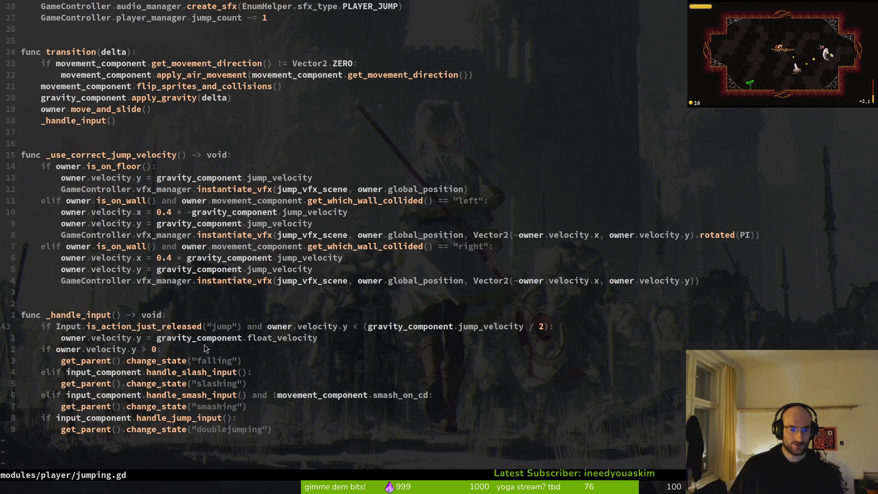
key(l)
key(l)
key(l)
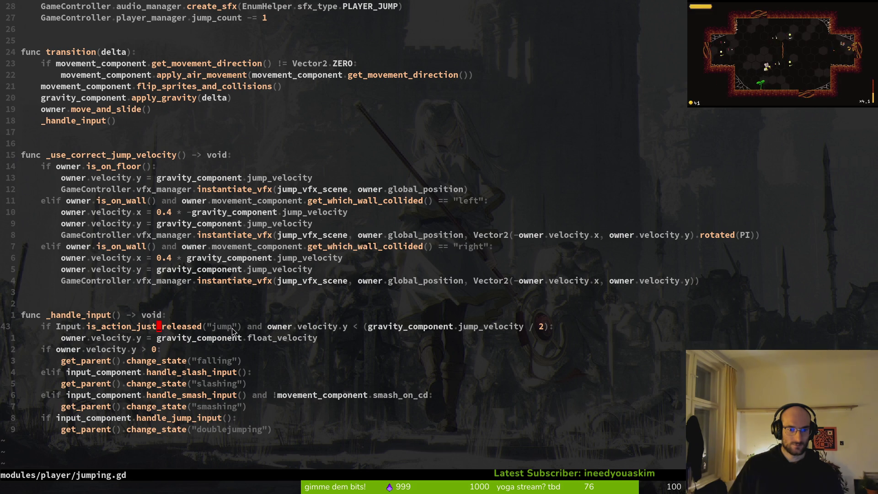
Step: Select the double-jump check in _handle_input and the air-movement if block in transition
drag(273, 430, 57, 418)
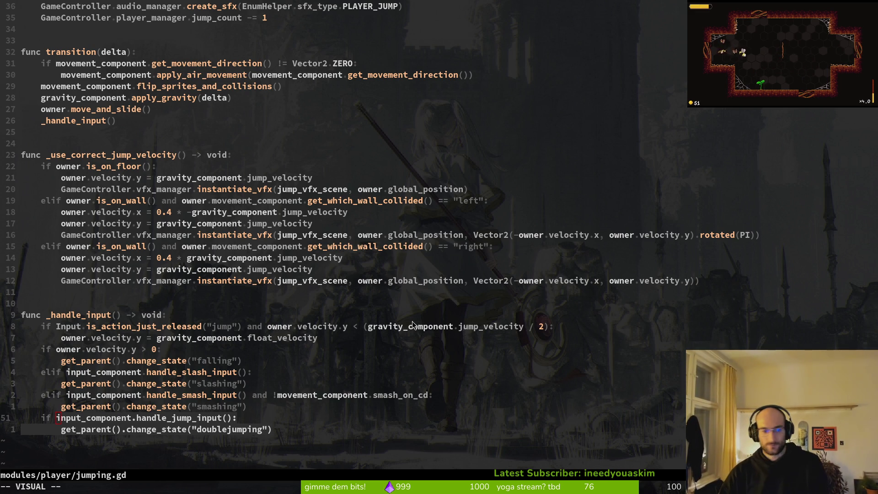
key(2)
key(7)
key(k)
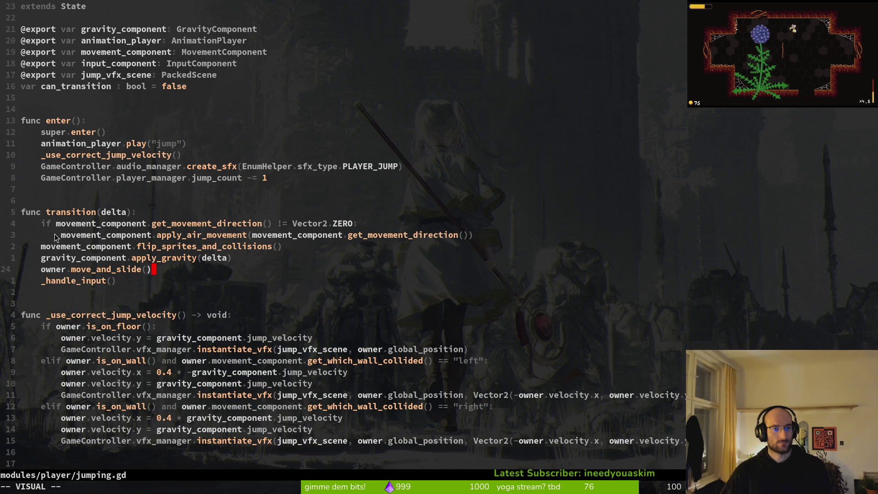
drag(51, 225, 486, 236)
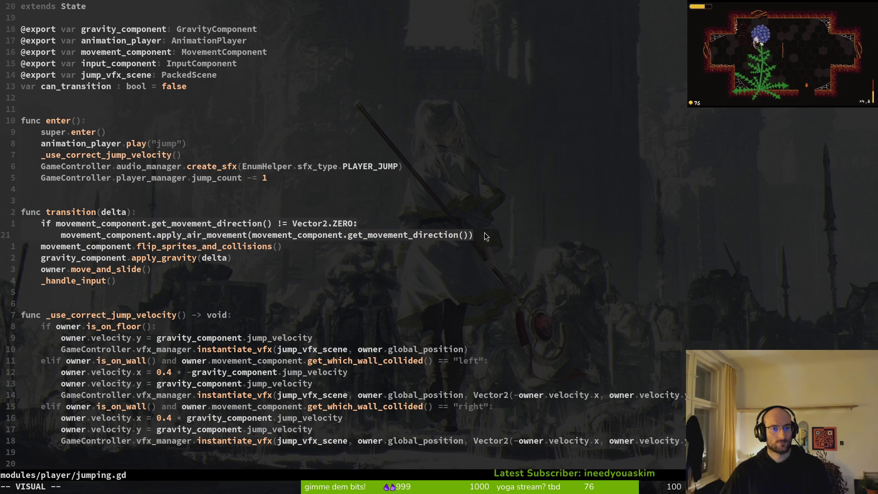
Step: Comment out both air-movement lines in transition with a '#' column insert, then return to Godot
click(184, 236)
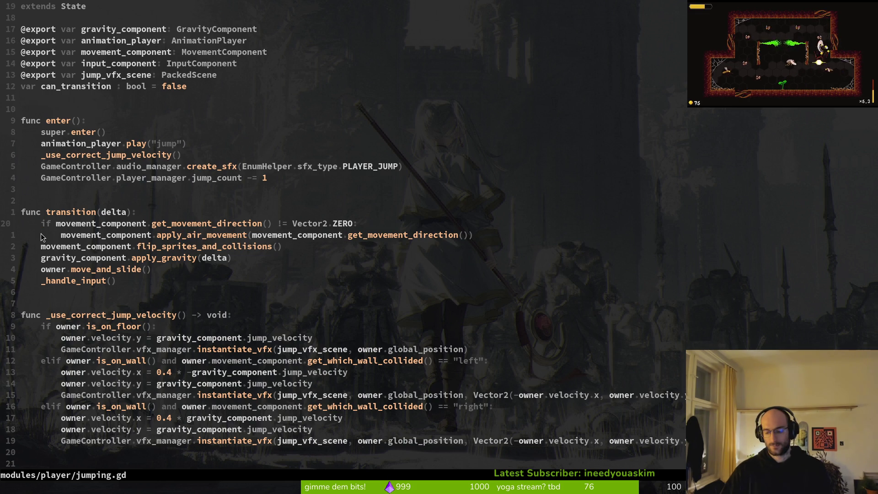
key(ctrl+v)
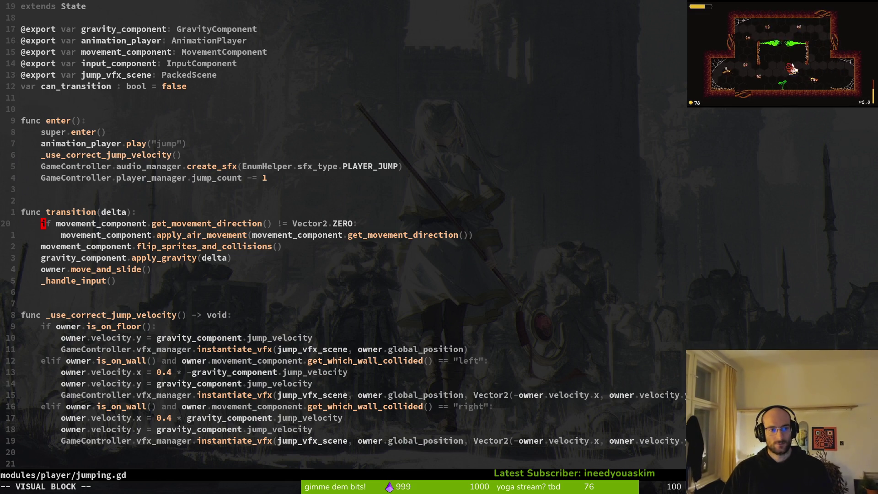
key(shift+i)
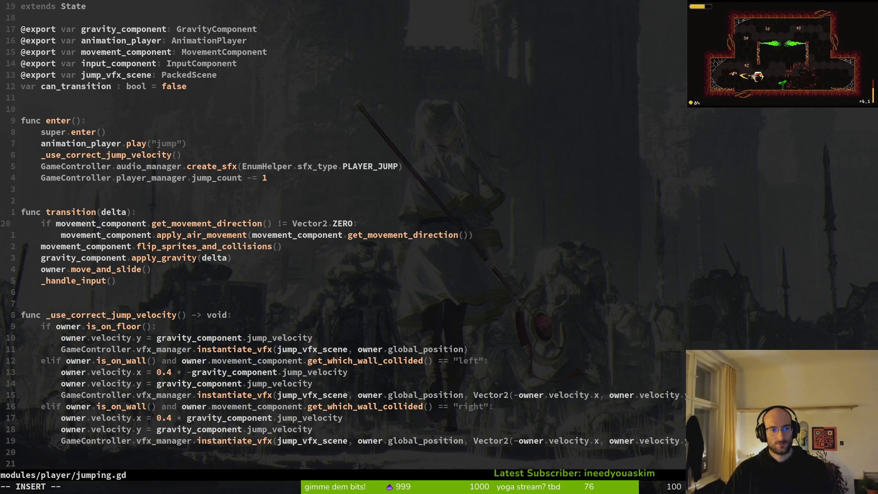
text(#)
key(Escape)
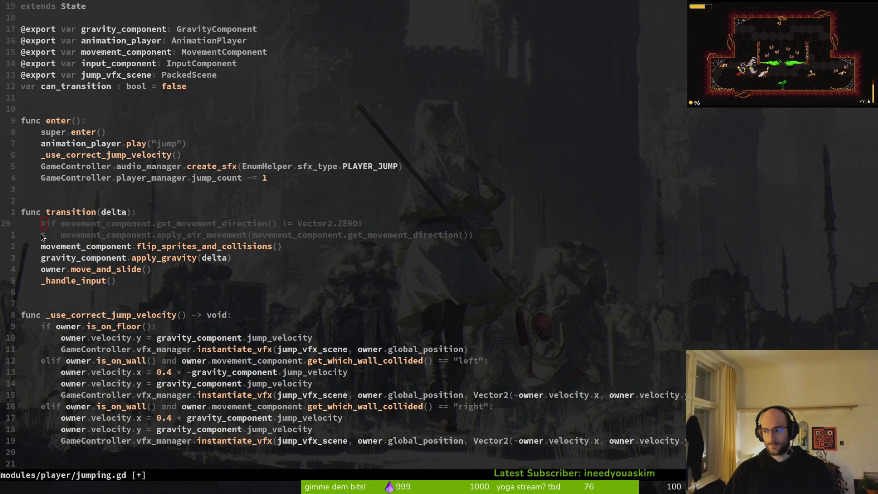
key(alt+Tab)
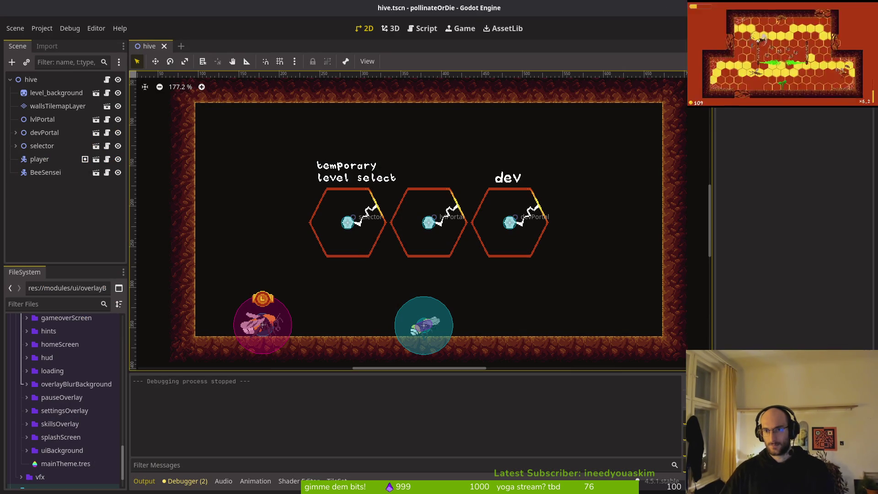
Step: Run the game into the level-select room and fly the bee up, left and right
key(F5)
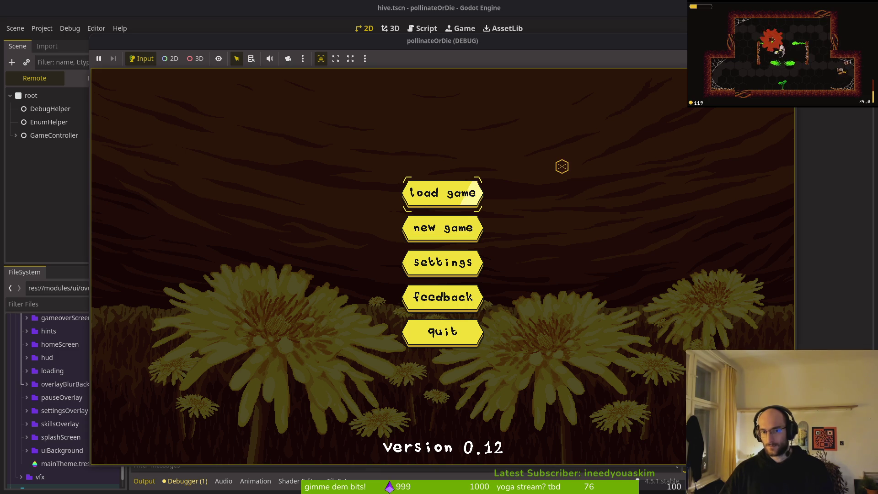
key(Return)
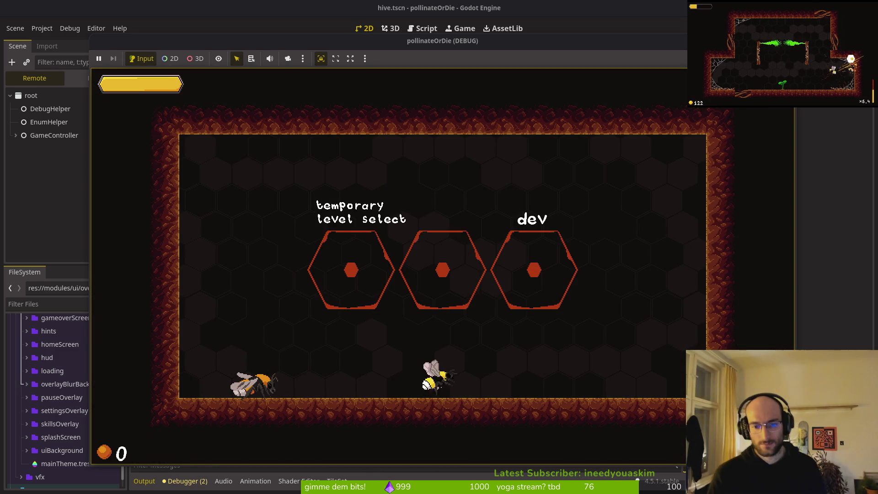
key(d)
key(space)
key(space)
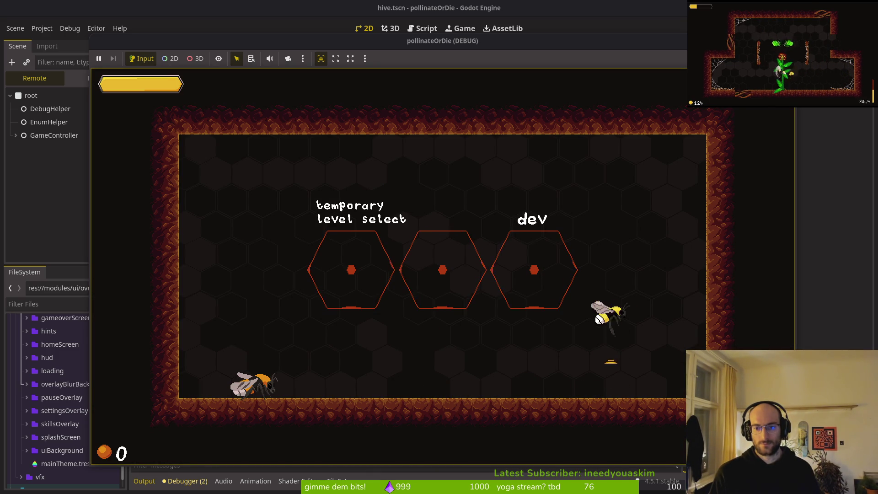
key(space)
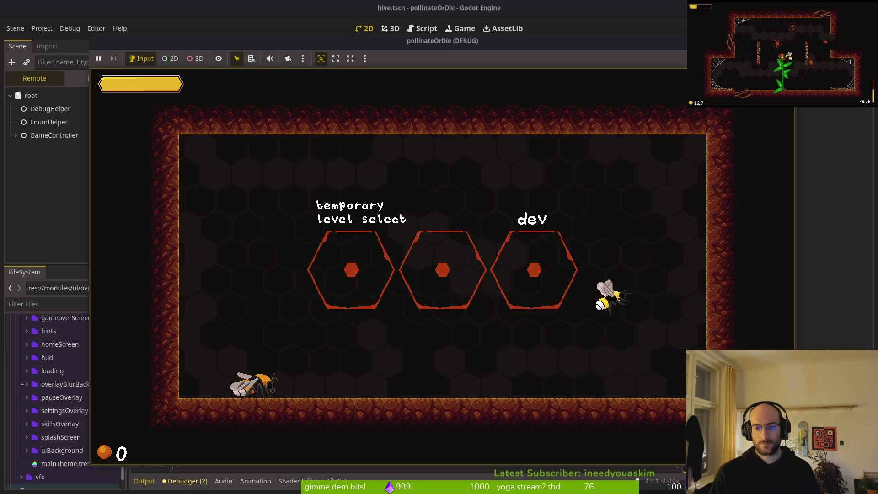
key(space)
key(a)
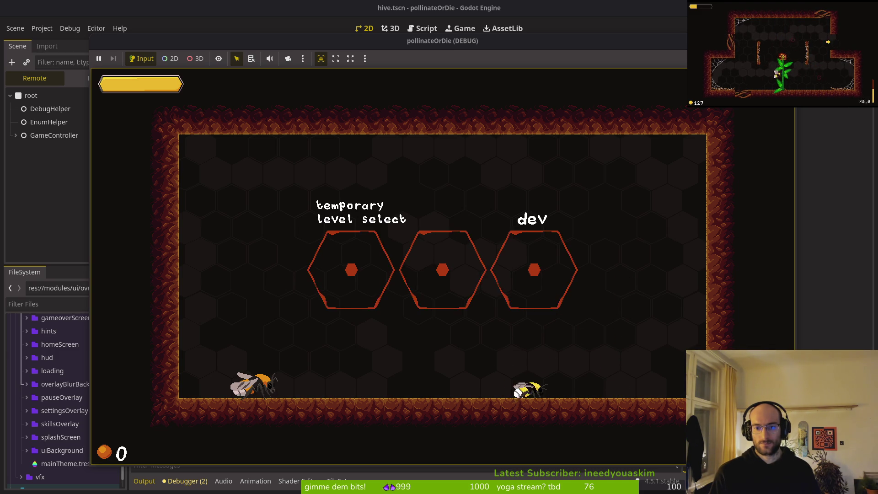
key(d)
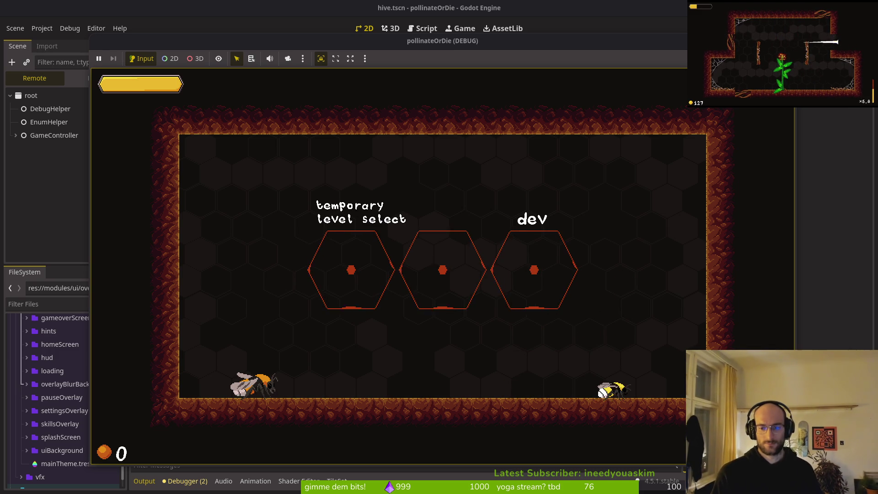
Step: Walk the bee back and forth, jump it toward the dev hex, land, and stop the run with F8
key(a)
key(d)
key(a)
key(space)
key(d)
key(space)
key(a)
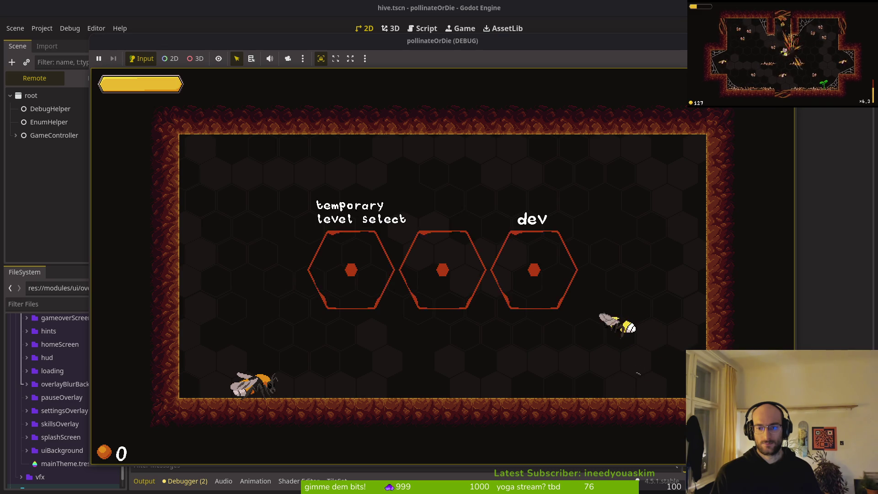
key(space)
key(d)
key(space)
key(space)
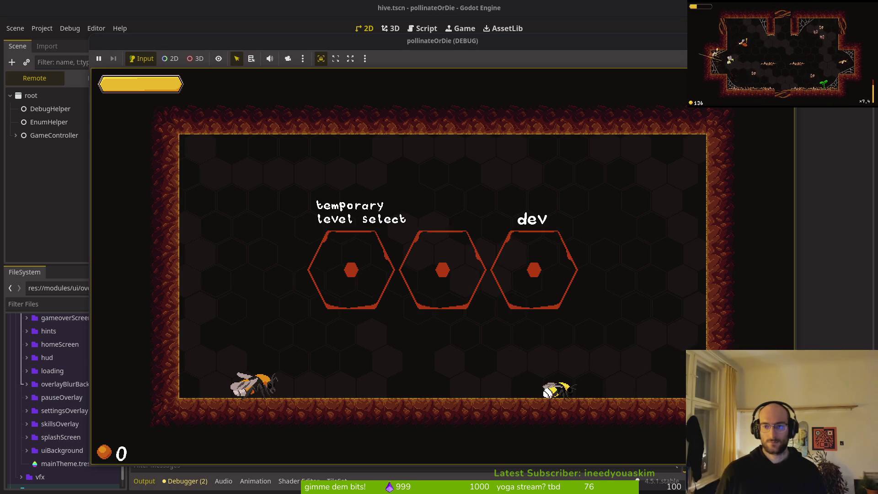
key(space)
key(space)
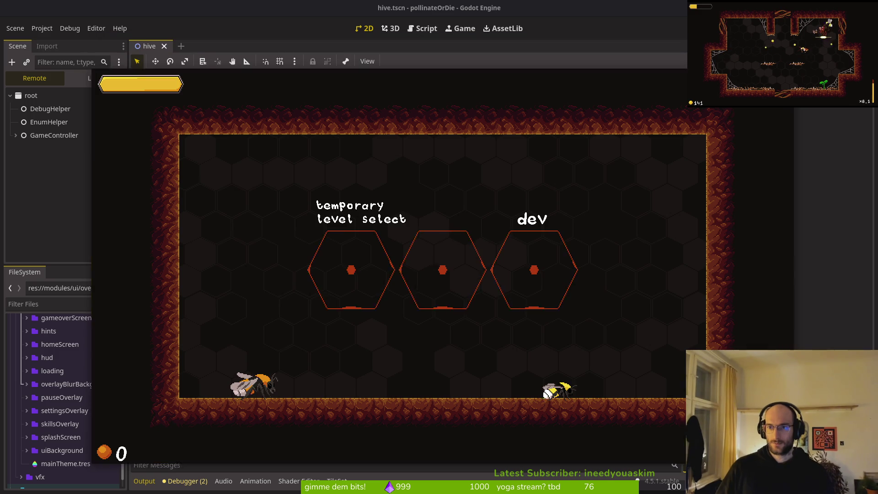
key(F8)
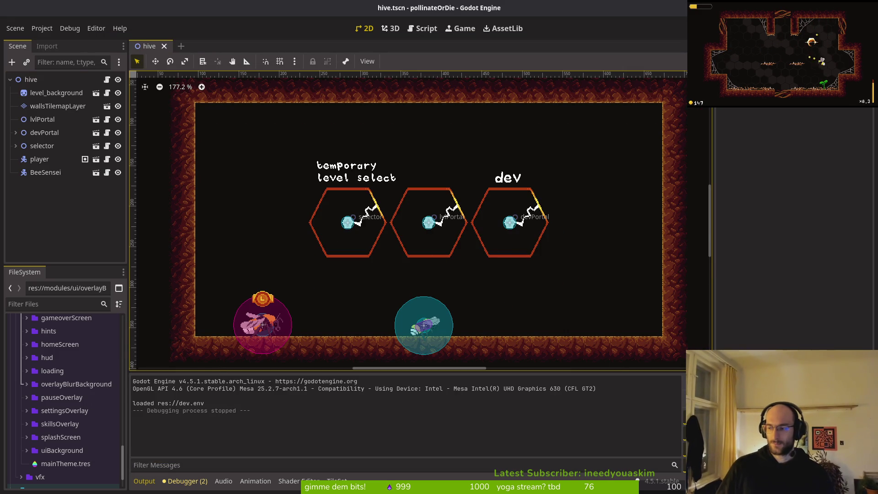
key(alt+Tab)
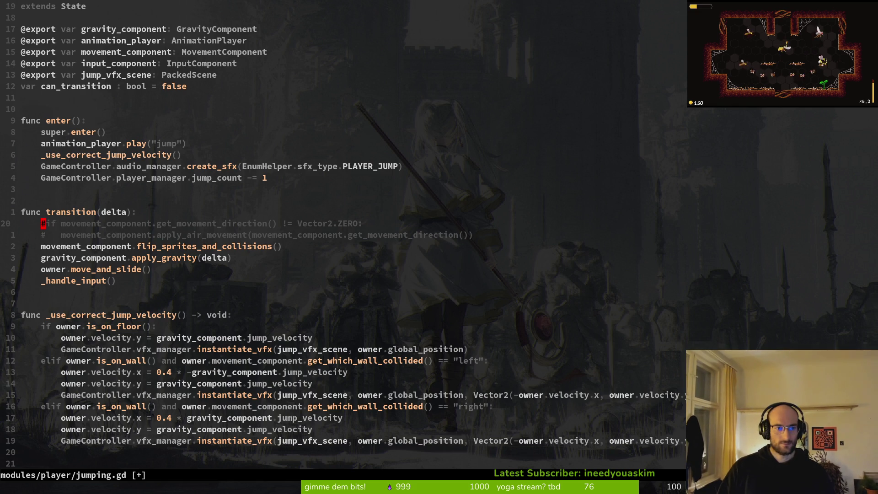
Step: Save jumping.gd with :w
text(:w)
key(Return)
key(space)
key(f)
key(f)
key(Escape)
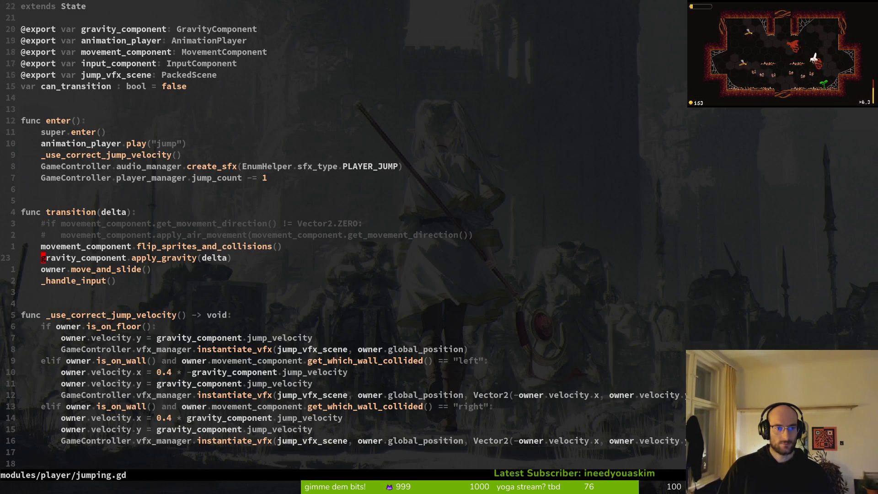
Step: Open idling.gd, delete its apply_friction line, and save the file
key(space)
key(f)
key(f)
text(idlin)
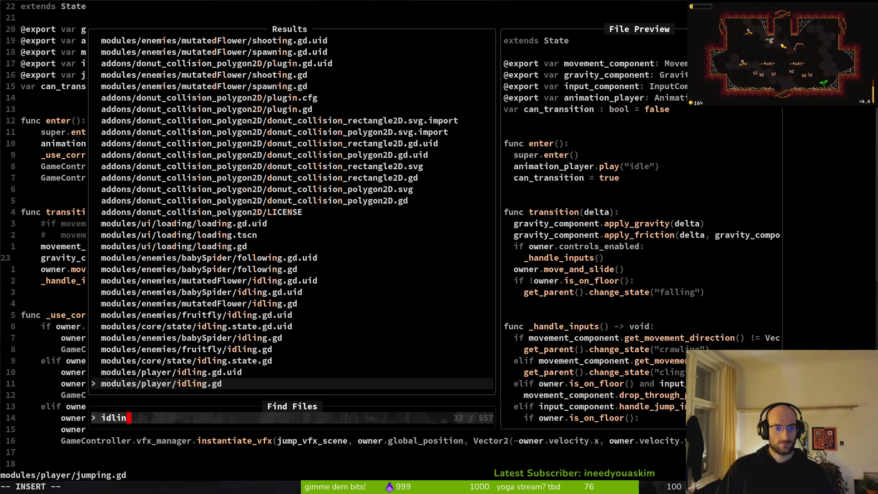
key(Return)
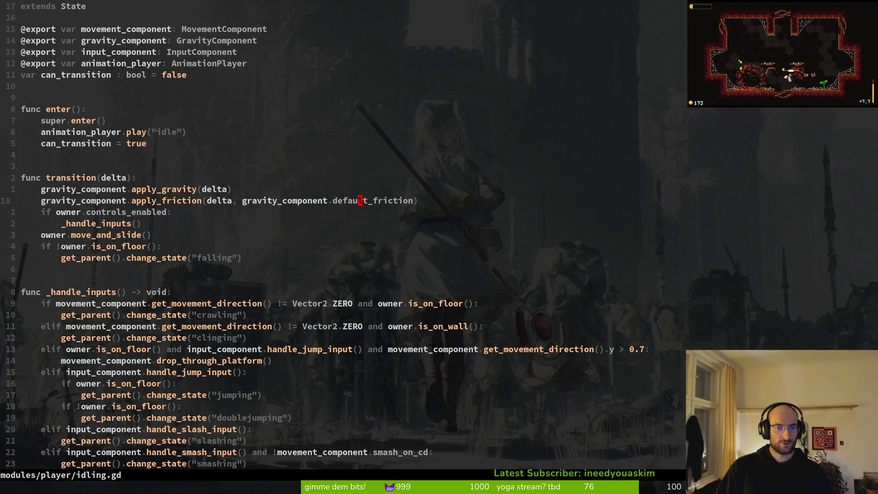
key(d)
key(d)
text(:w)
key(Return)
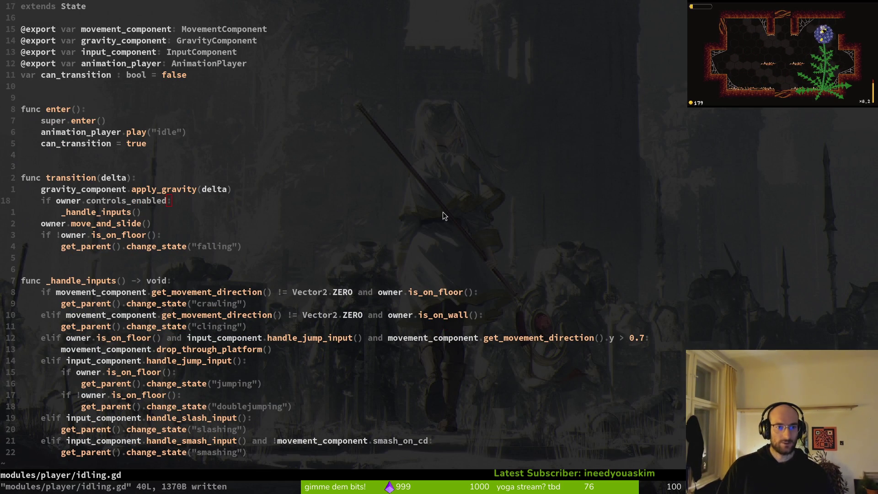
key(alt+Tab)
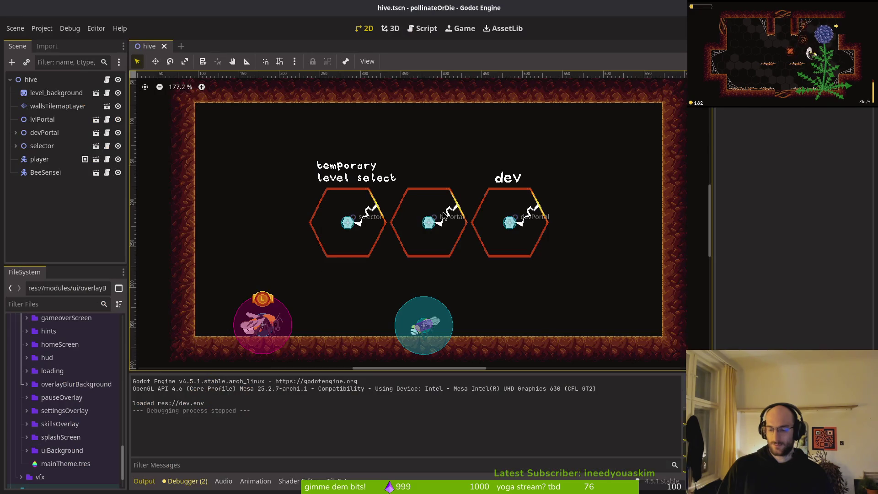
Step: Run the game in the level-select room, hop the bee right, and stop with F8
key(F5)
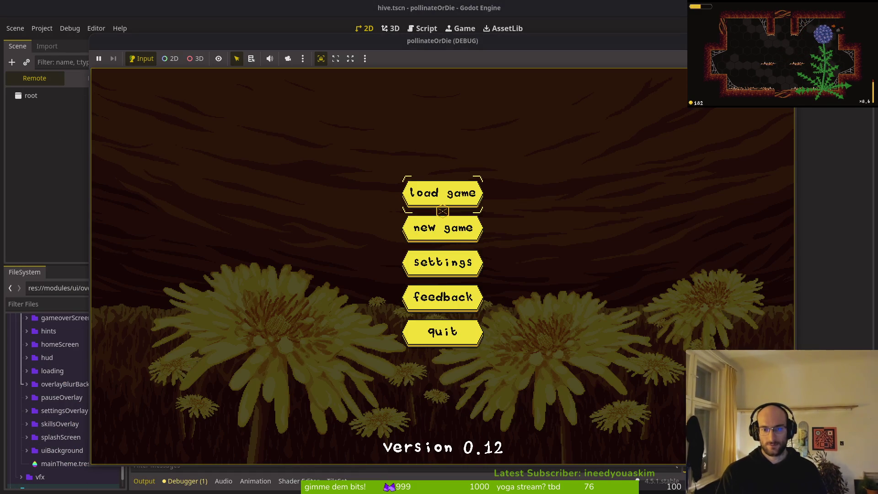
key(Return)
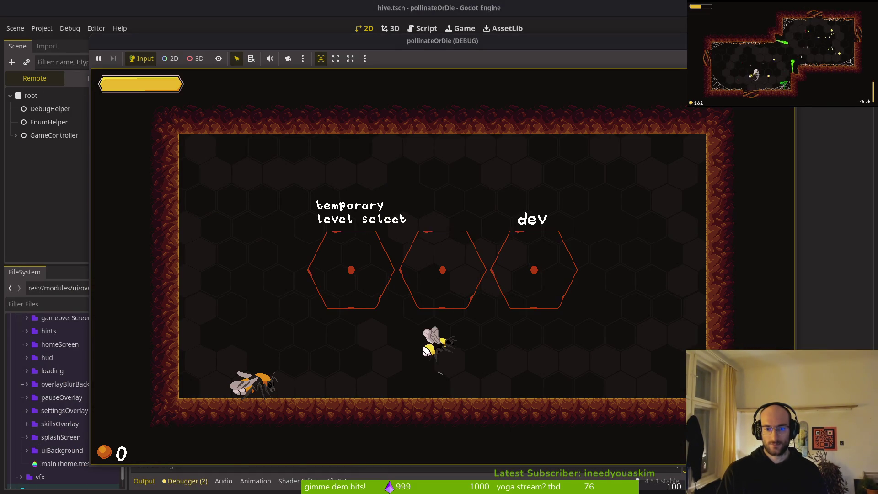
key(Right)
key(space)
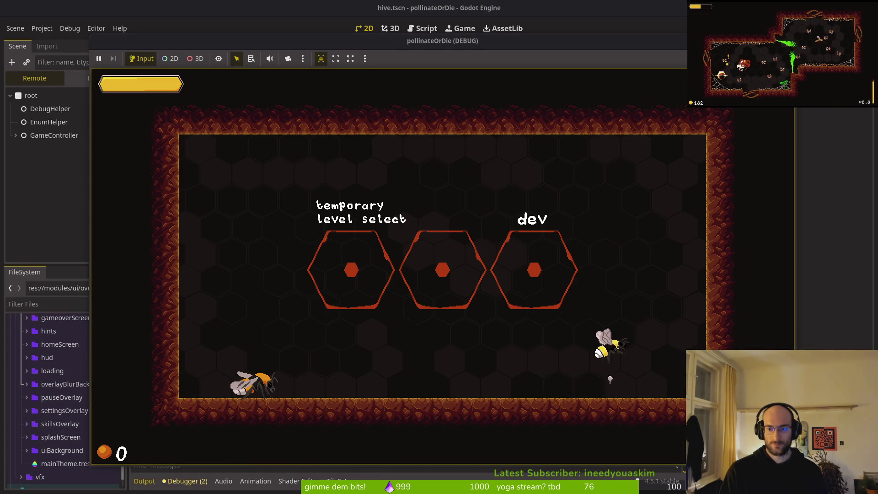
key(space)
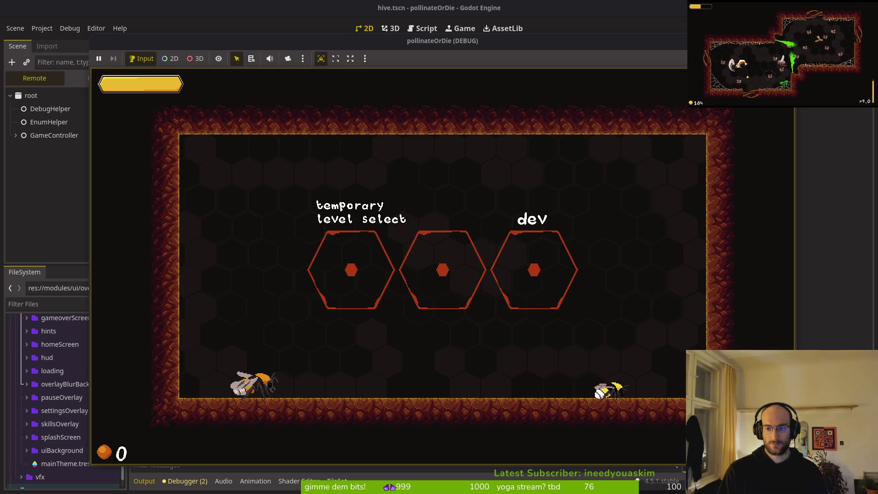
key(F8)
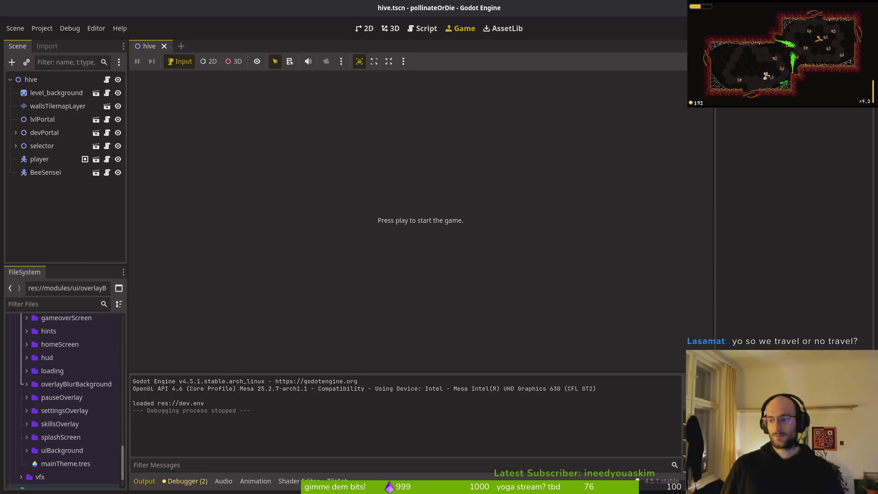
key(alt+Tab)
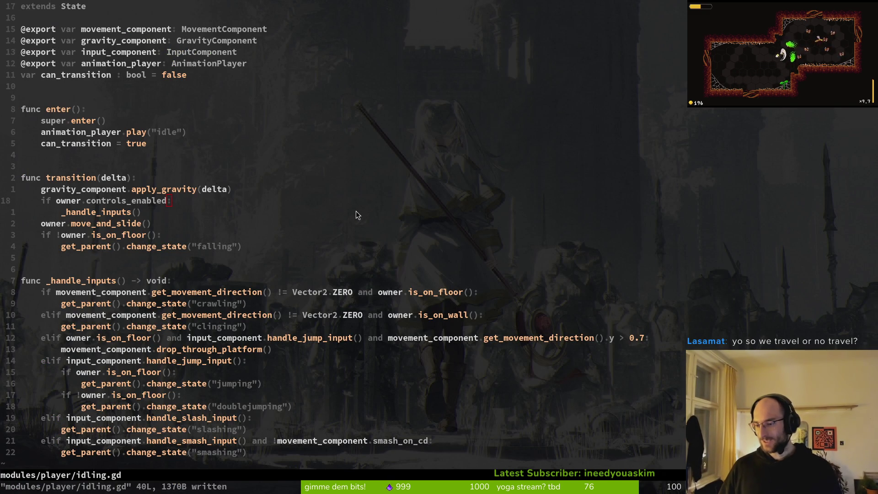
Step: Undo the deletion to restore idling.gd's apply_friction line and save it
key(k)
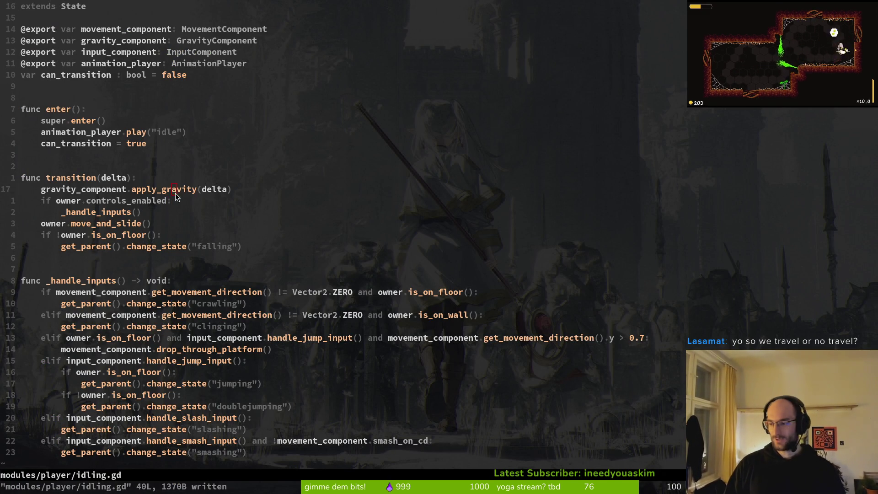
text(u:w)
key(Return)
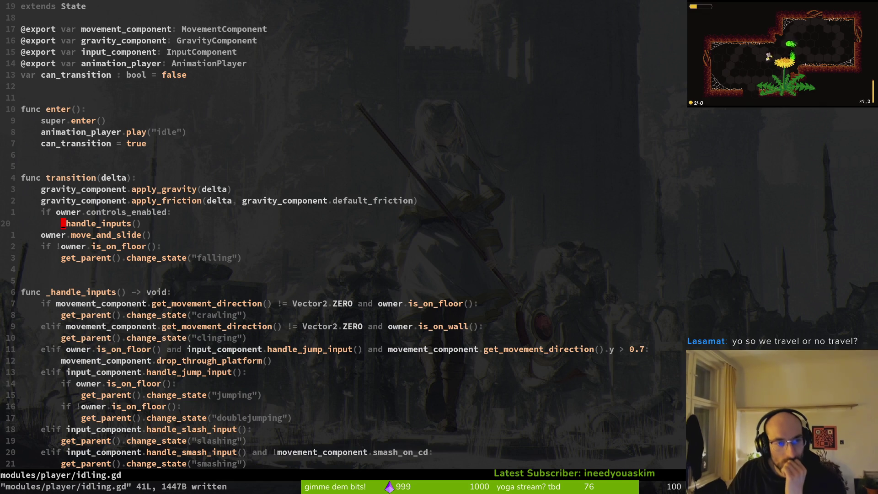
key(j)
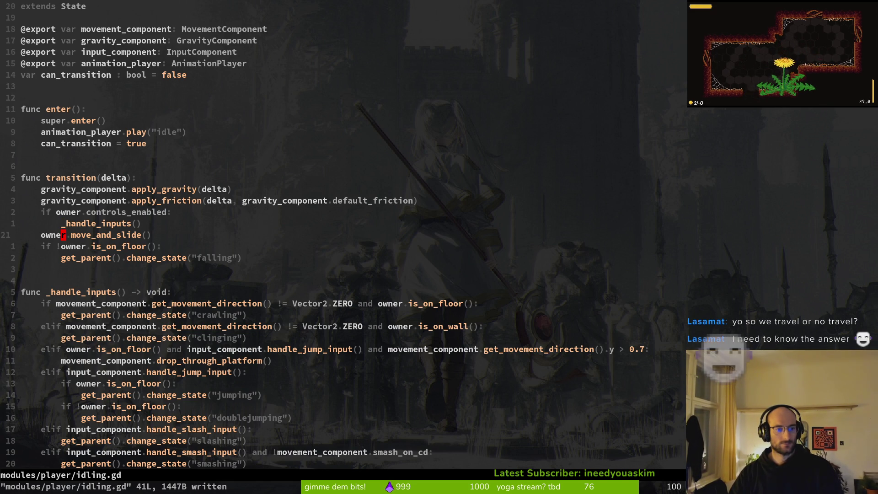
key(j)
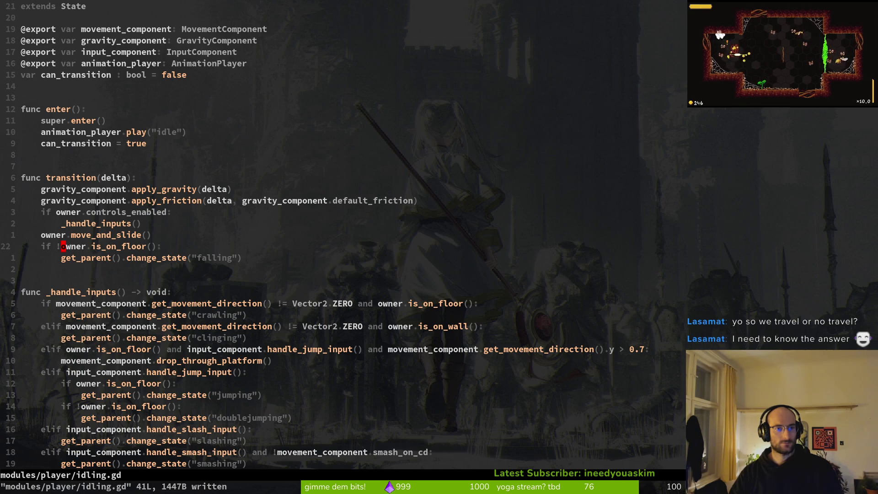
Step: Set show_state_label to true in debug.helper.gd, save it, and launch the game with F5
click(174, 193)
text(deb)
key(Return)
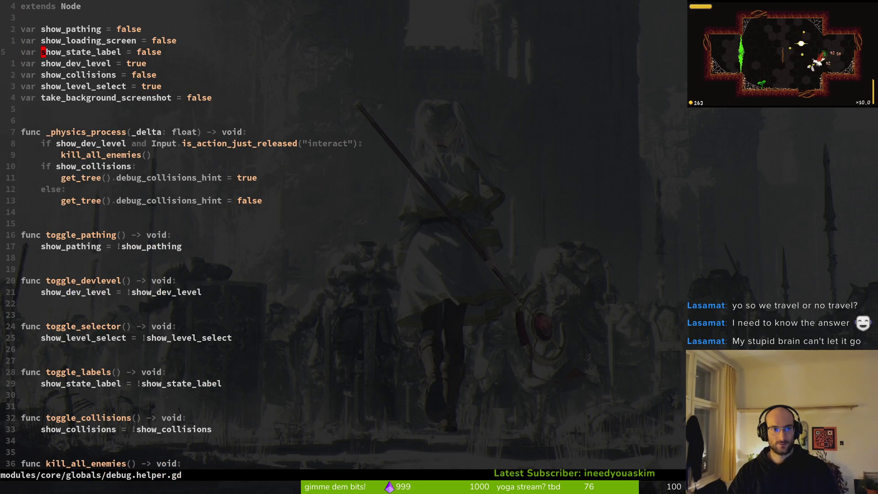
text(cwtrue)
key(Escape)
text(:w)
key(Return)
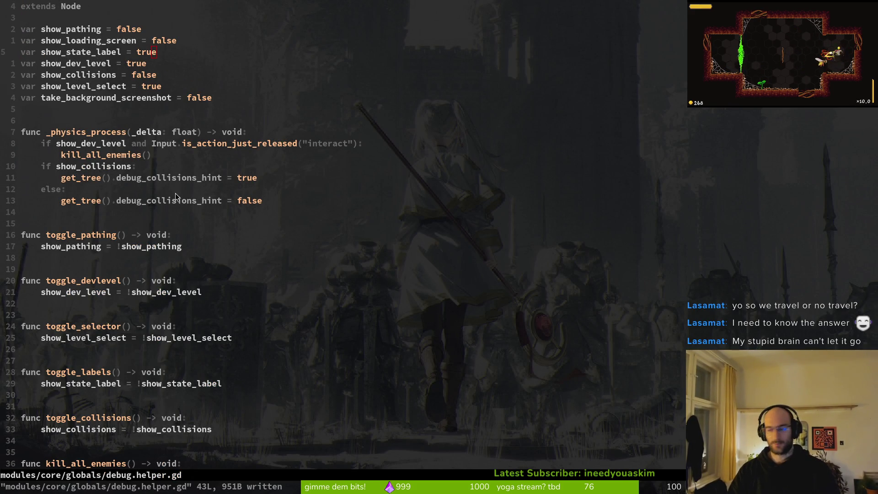
key(alt+Tab)
key(F5)
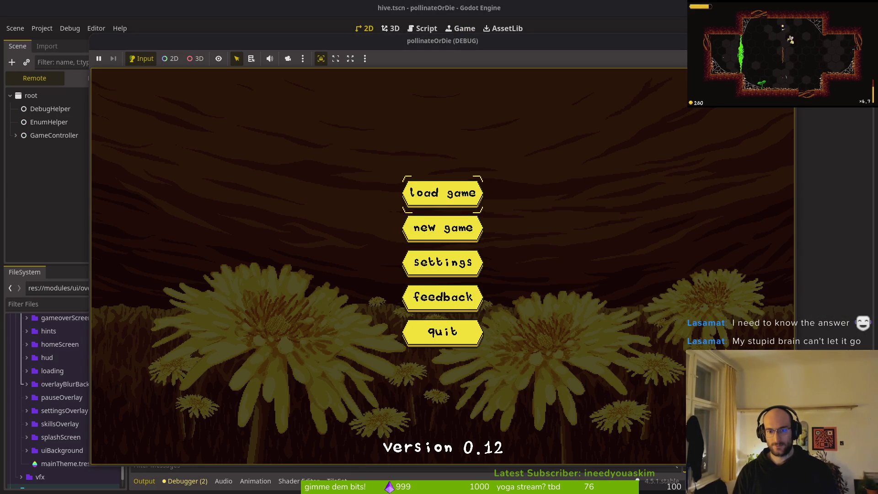
Step: Load the level-select room, jump the bee to watch its idling and falling labels, then stop with F8
key(Return)
key(Right)
key(space)
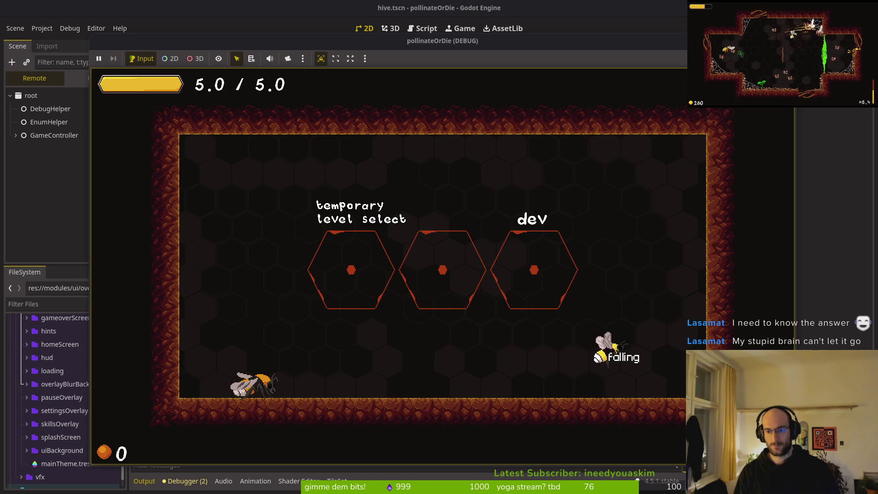
key(space)
key(space)
key(space)
key(space)
key(space)
key(space)
key(space)
key(space)
key(space)
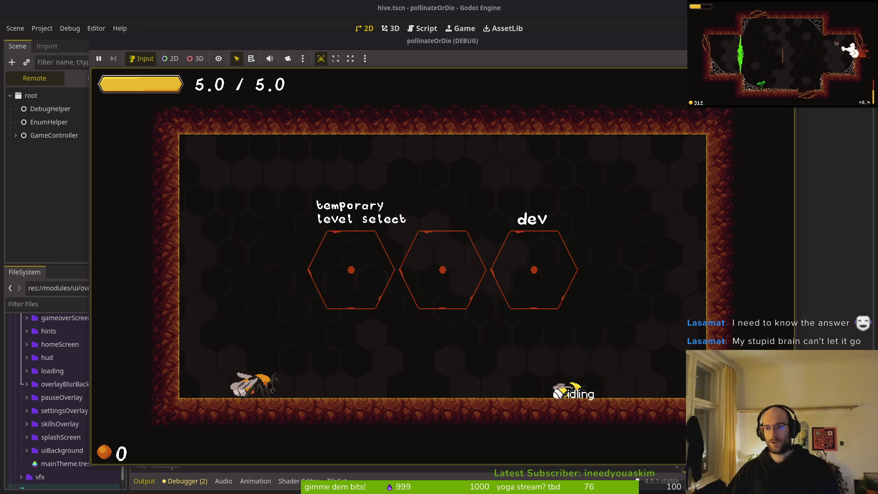
key(F8)
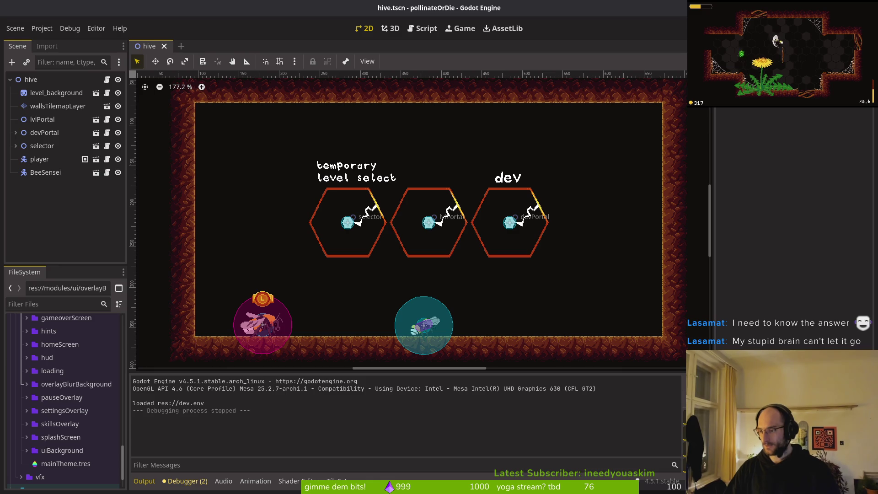
key(alt+Tab)
Step: Open modules/player/jumping.gd via a 'jumpi' search and select its velocity.y > 0 falling-transition lines
key(ctrl+o)
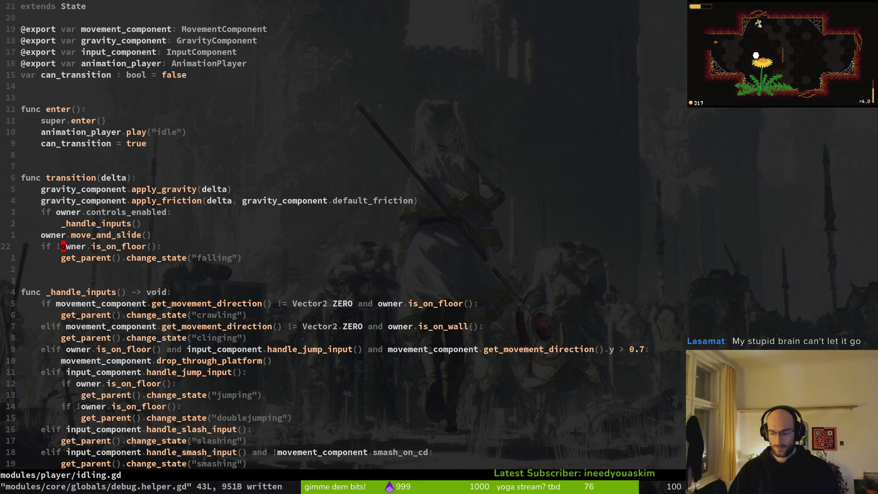
key(space)
key(f)
key(f)
text(jumpi)
key(Return)
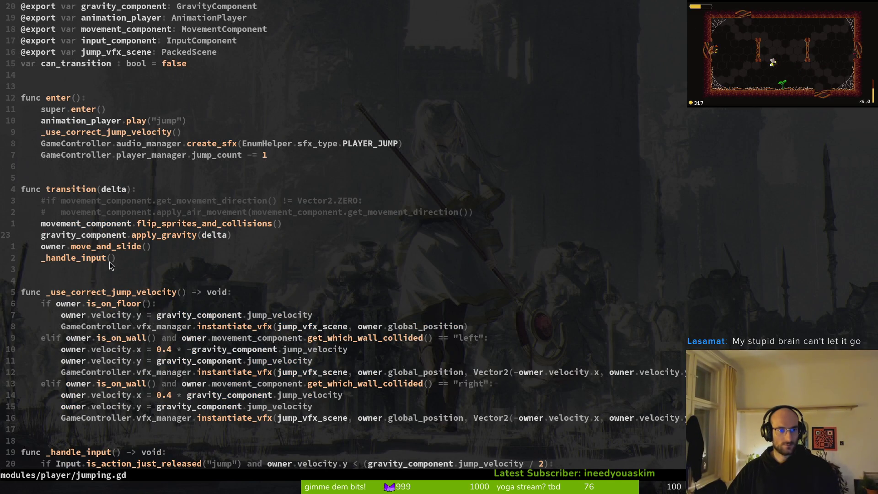
scroll(141, 306, down, 3)
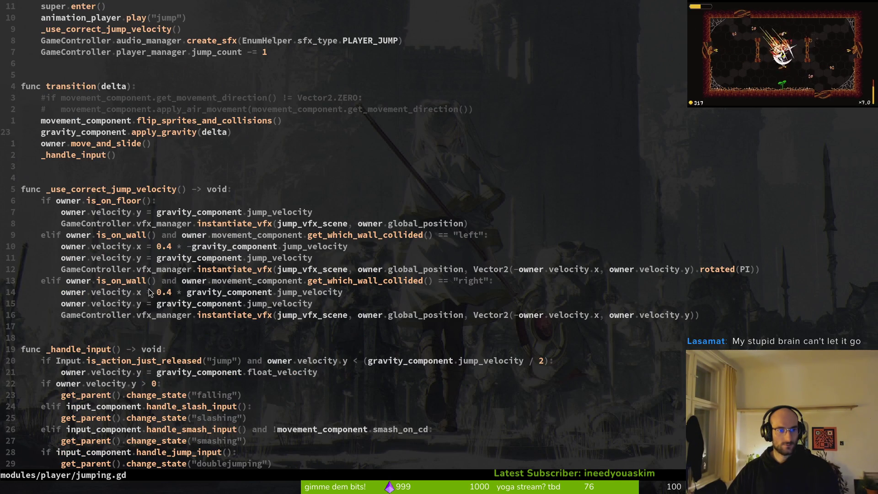
scroll(114, 350, down, 3)
scroll(66, 169, up, 5)
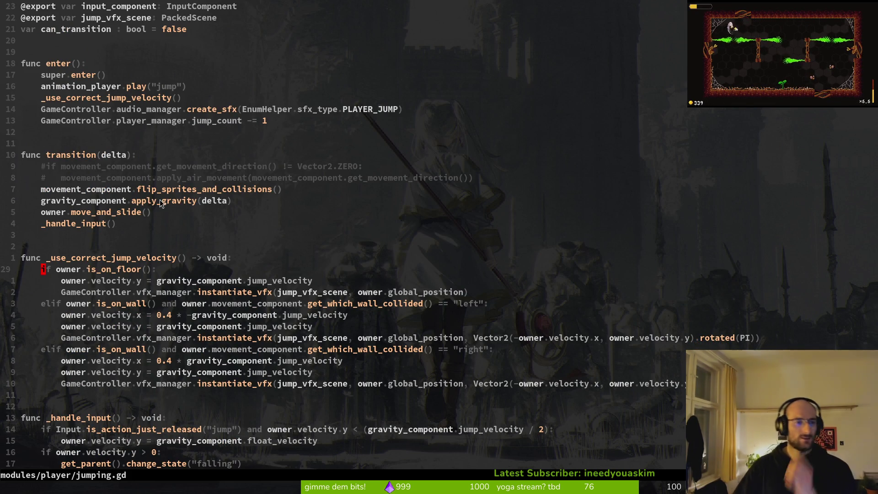
scroll(210, 231, down, 3)
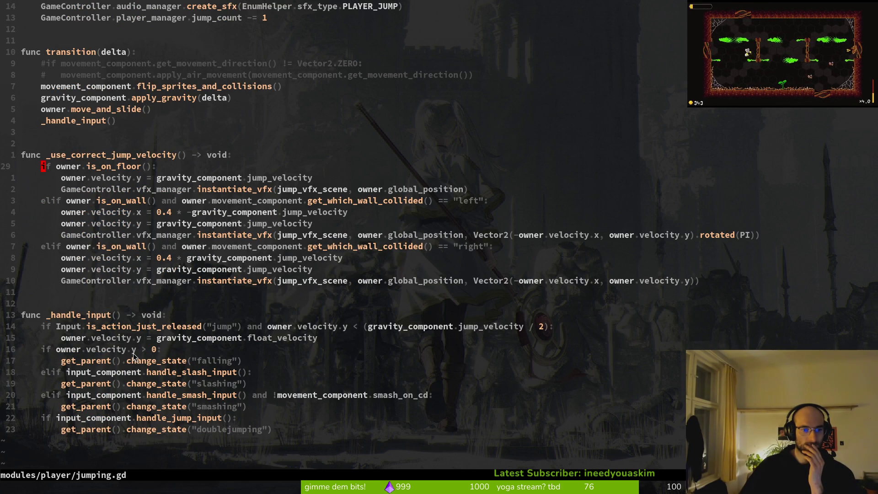
drag(241, 361, 51, 352)
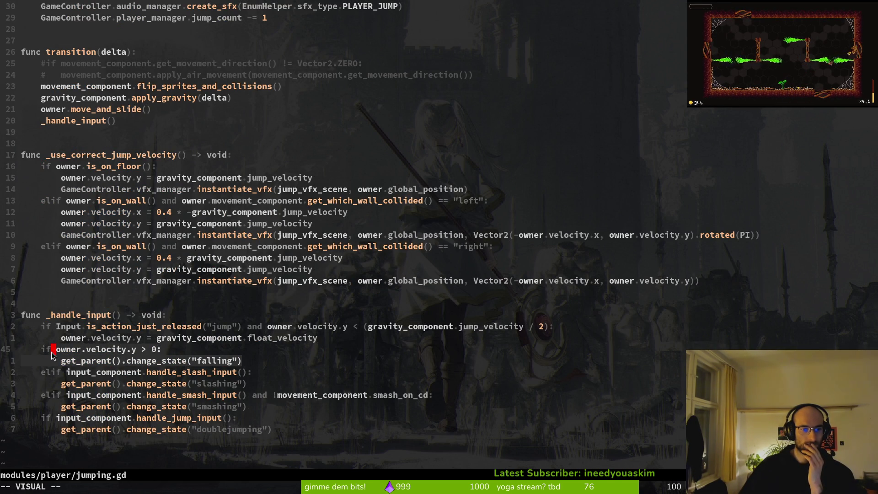
click(133, 351)
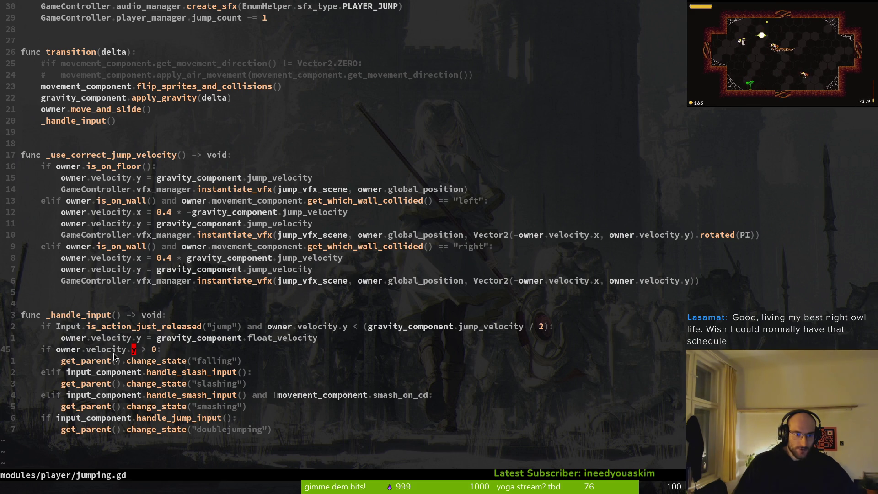
click(165, 353)
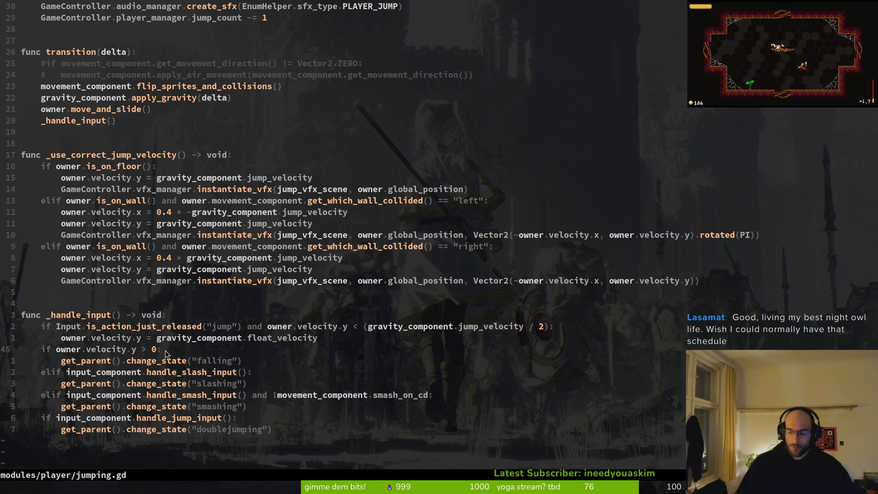
Step: Add a print_debug("falling") line just before the switch to the falling state in jumping.gd
text(o)
text(p)
text(rde)
key(Return)
text("falling"))
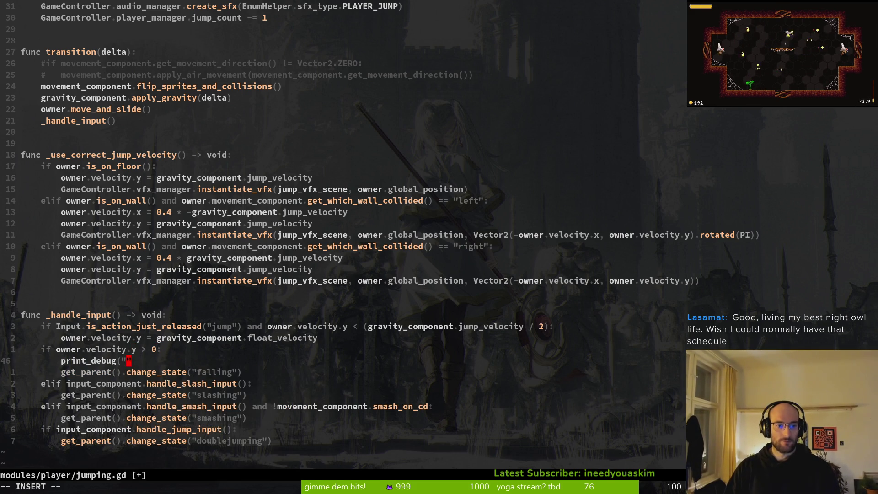
key(Escape)
Step: Save jumping.gd and launch a test run of the game in Godot
text(:w)
key(Return)
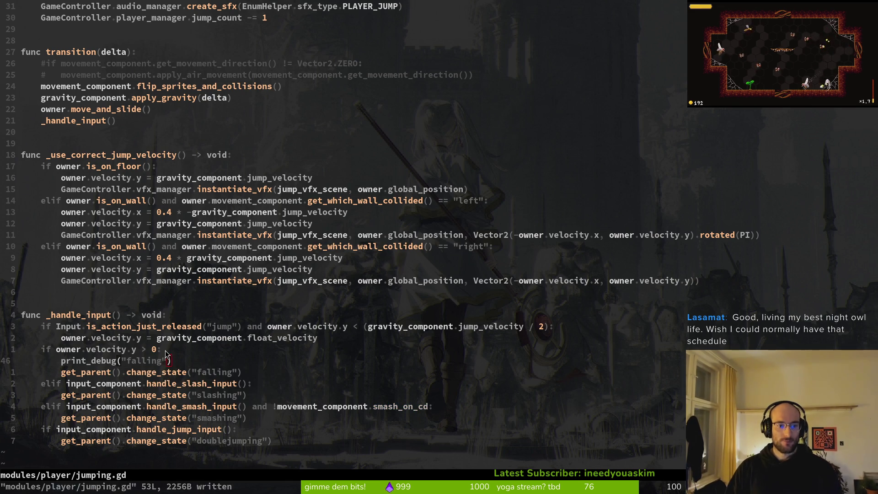
key(alt+Tab)
key(F5)
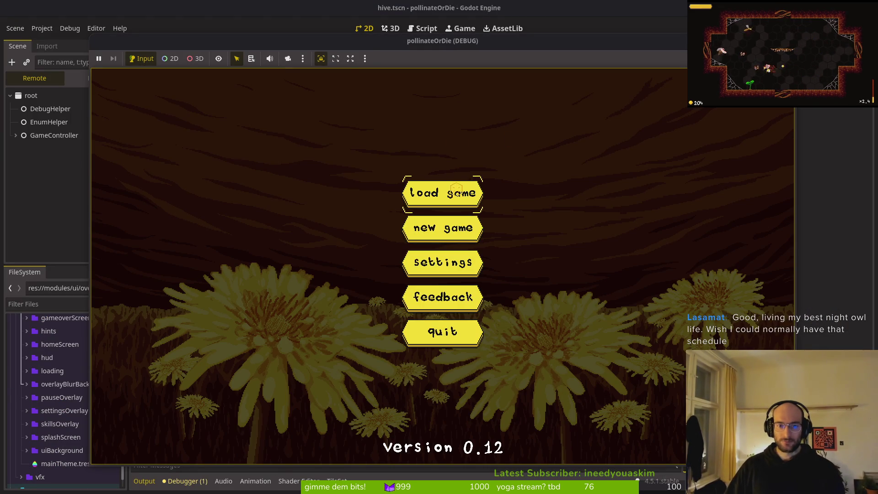
Step: Load the saved game into the hive room, move the game window right, then stop the run
click(448, 188)
drag(371, 45, 491, 35)
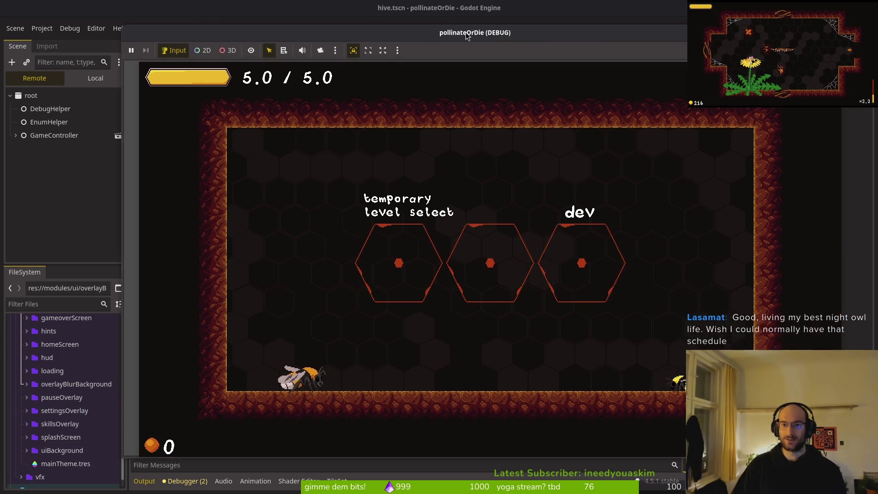
key(F8)
key(alt+Tab)
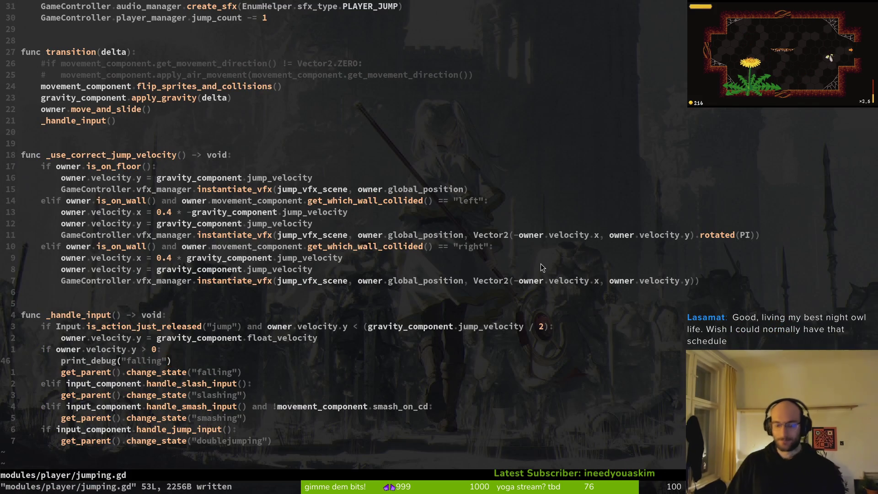
Step: Open jumping.gd with the Telescope file finder, briefly passing through idling.gd
key(space)
key(f)
key(f)
text(idli)
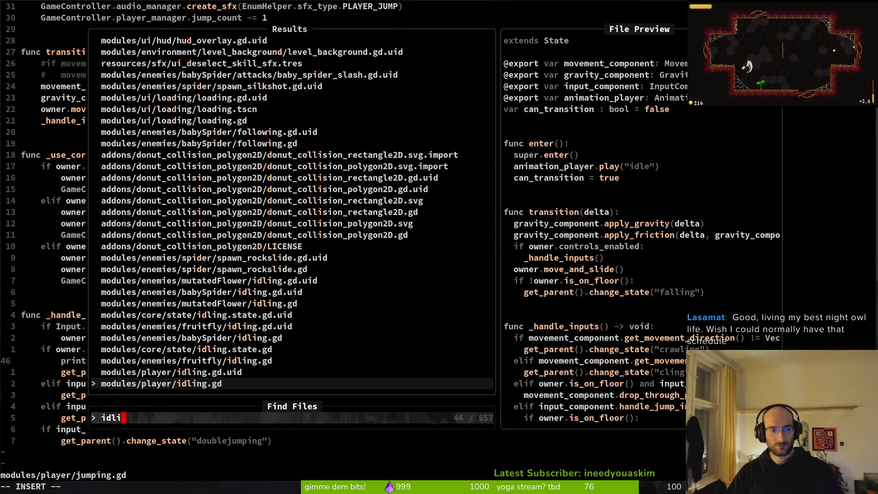
key(Return)
key(space)
key(f)
key(f)
text(jum)
key(Return)
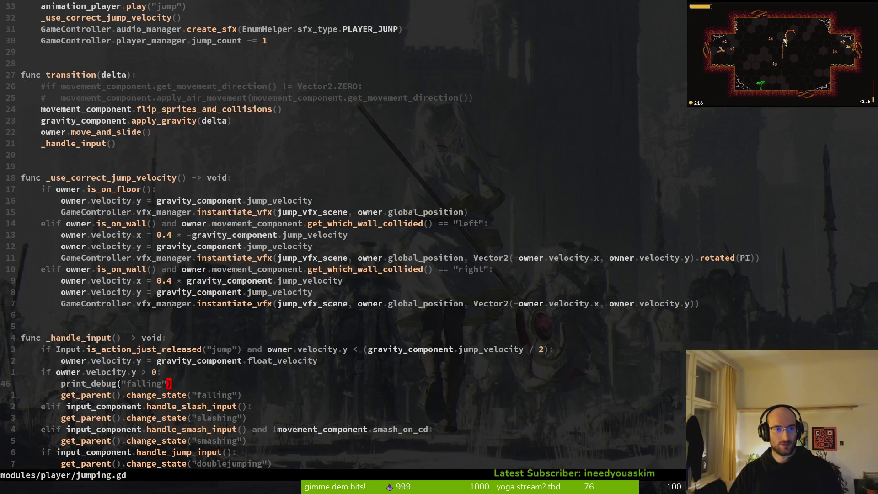
Step: Add print_debug("jumping") on a new line after super.enter() and save jumping.gd
key(ctrl+u)
key(ctrl+u)
key(j)
key(j)
key(j)
key(j)
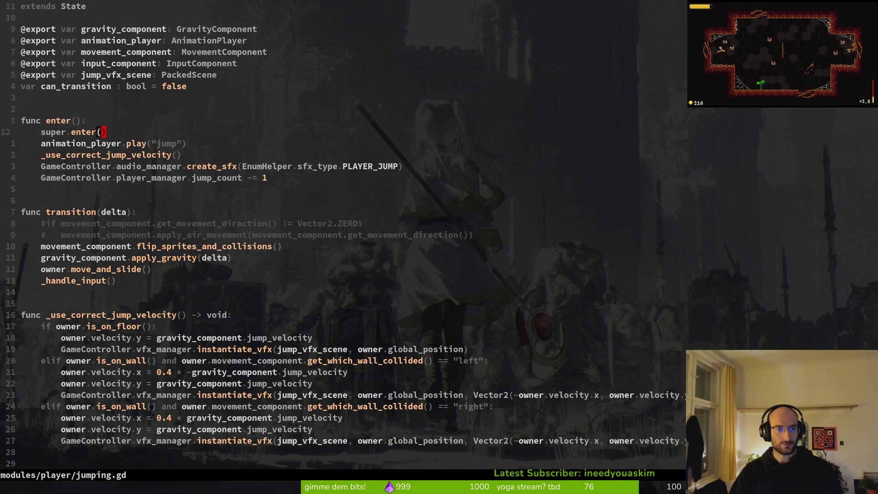
key(o)
key(Return)
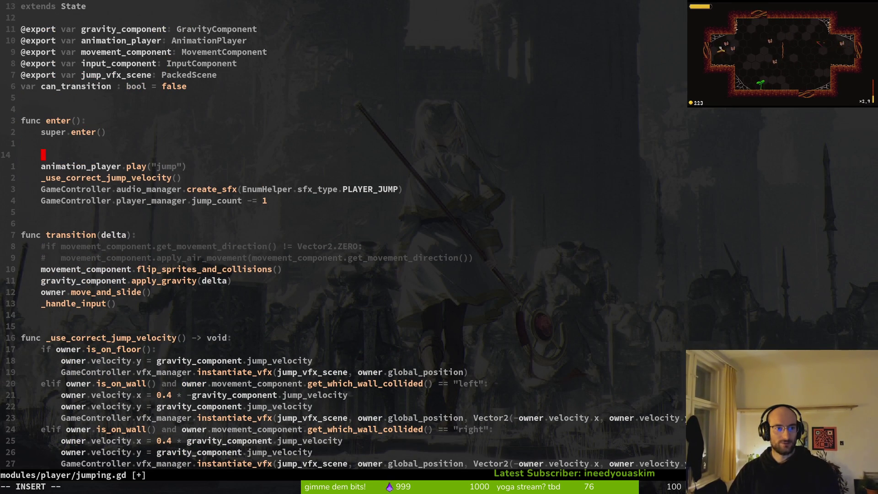
text(print_debug()
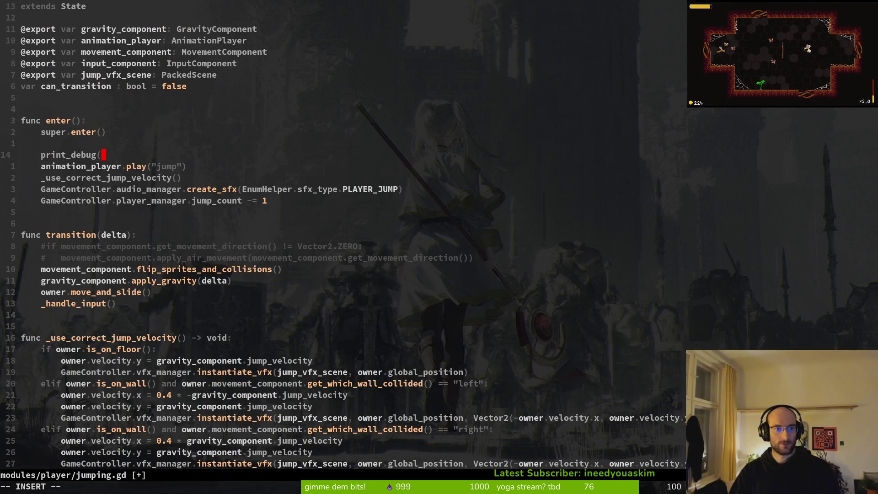
text("jumping"))
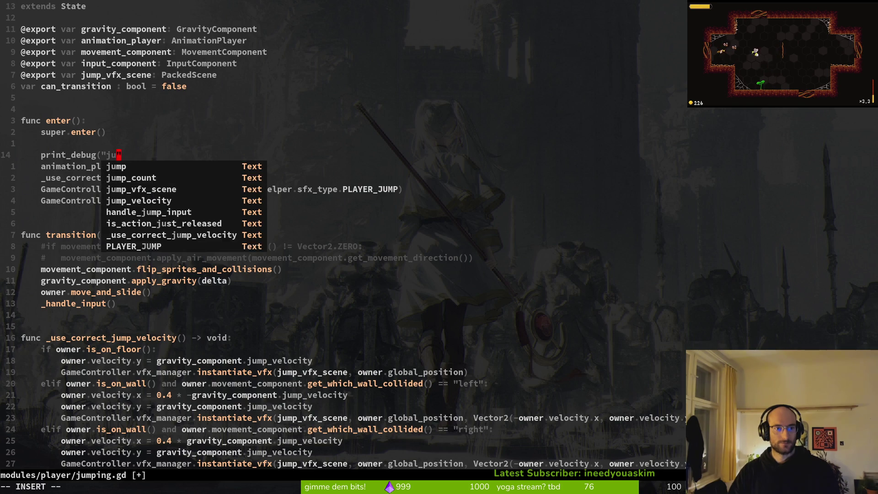
key(Escape)
text(:w)
key(Return)
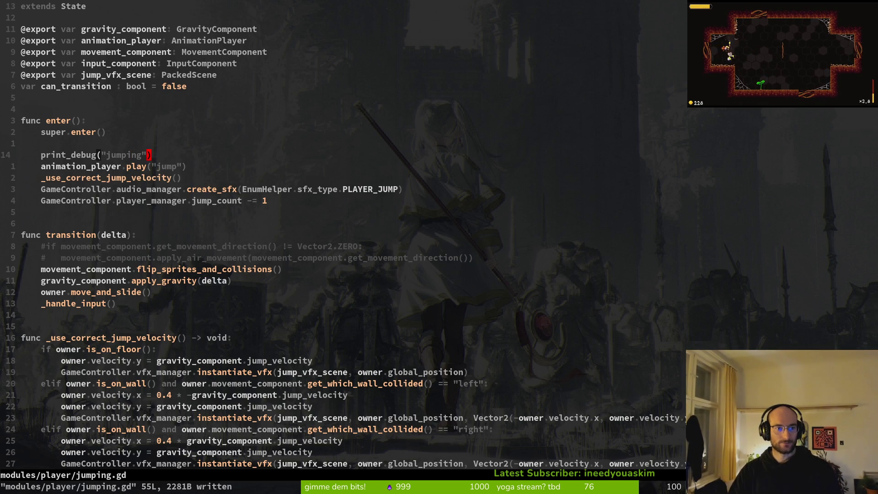
Step: Move down to jump_velocity on line 32, then start a game test run from Godot
key(1)
key(9)
key(j)
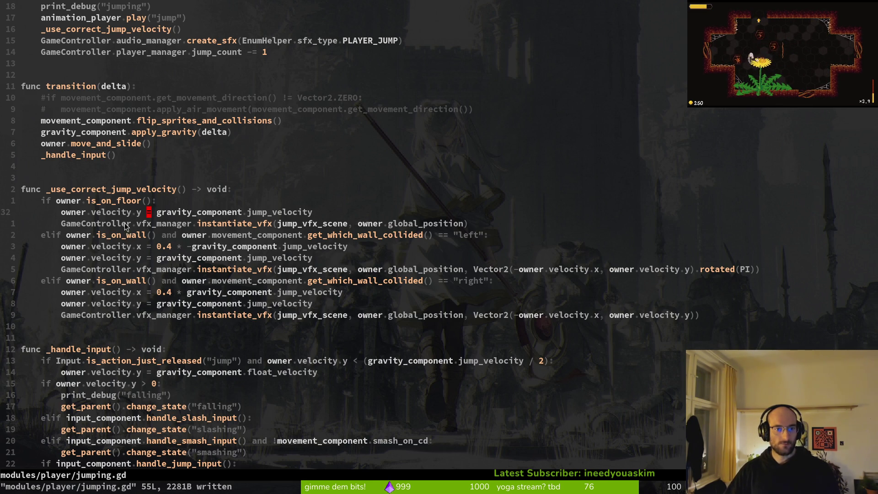
click(257, 212)
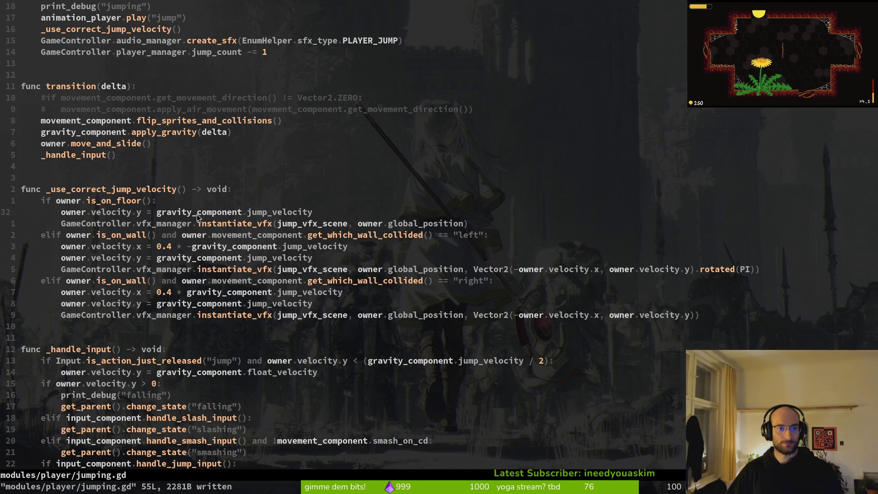
key(alt+Tab)
click(630, 31)
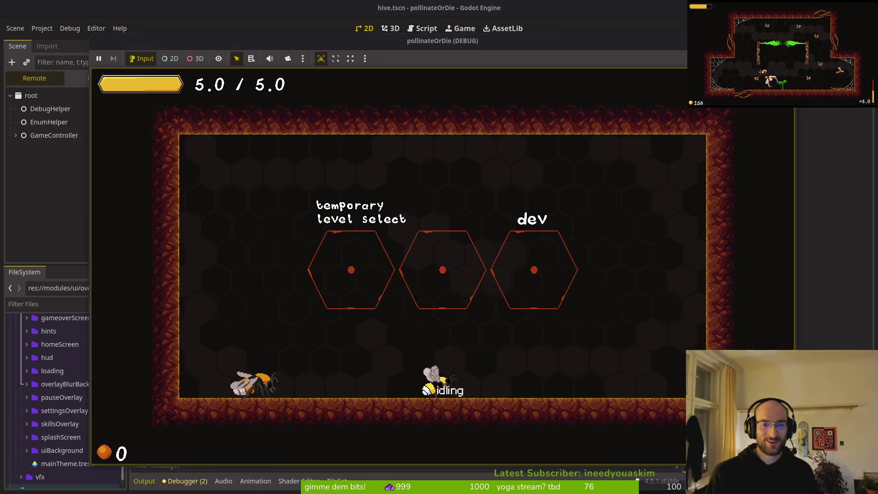
Step: Load the saved game and make the bee jump so Output logs jumping and falling, then stop the run
key(Return)
drag(364, 43, 476, 40)
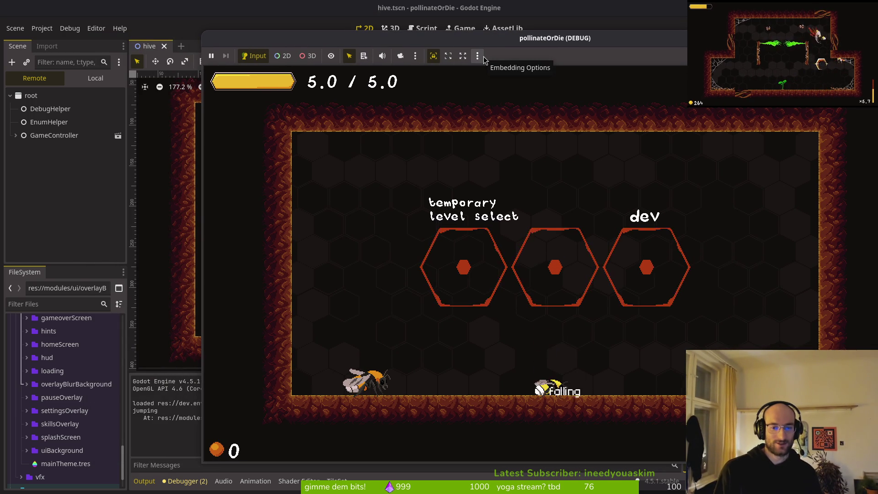
key(space)
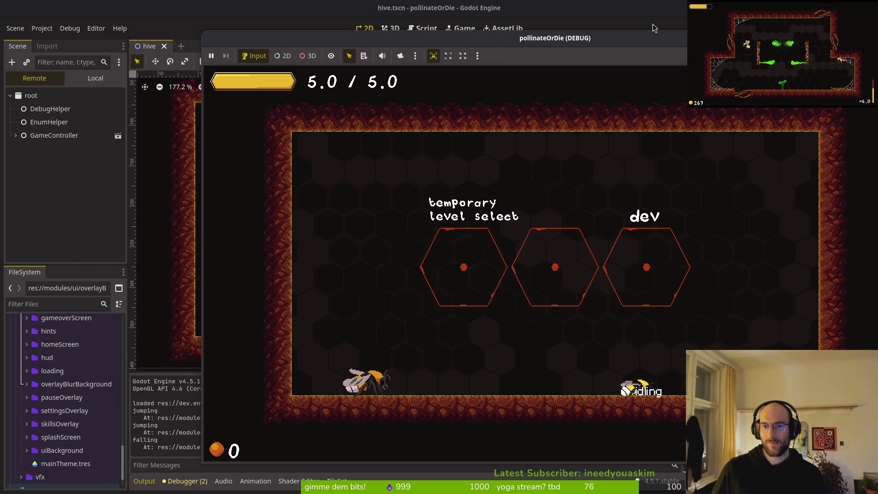
key(F8)
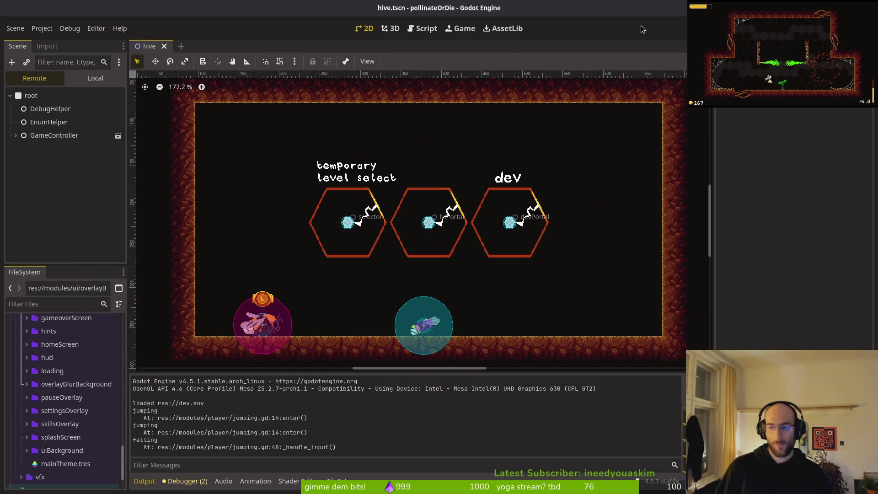
key(alt+Tab)
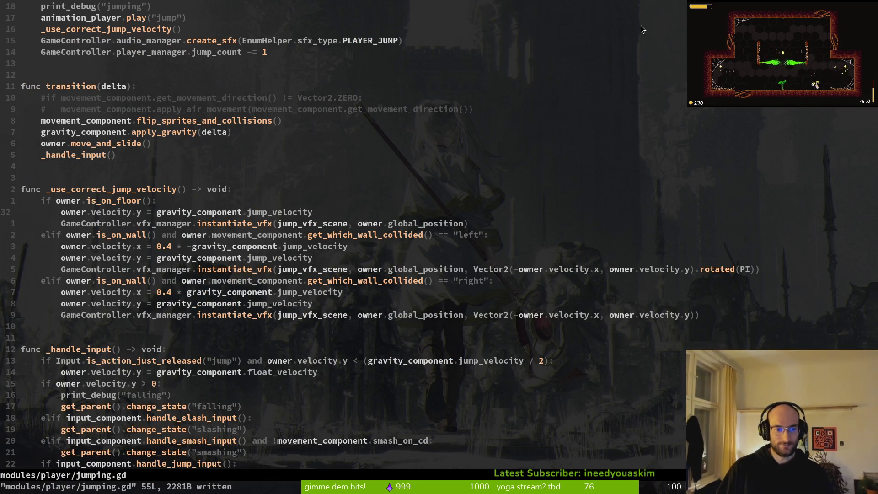
Step: Undo the jumping trace in enter() and save jumping.gd without it
key(ctrl+d)
key(ctrl+u)
key(k)
key(k)
key(k)
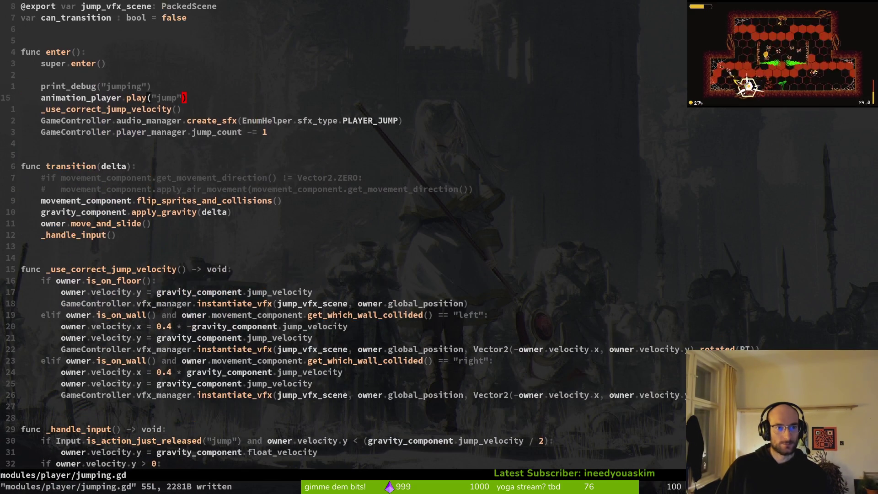
key(u)
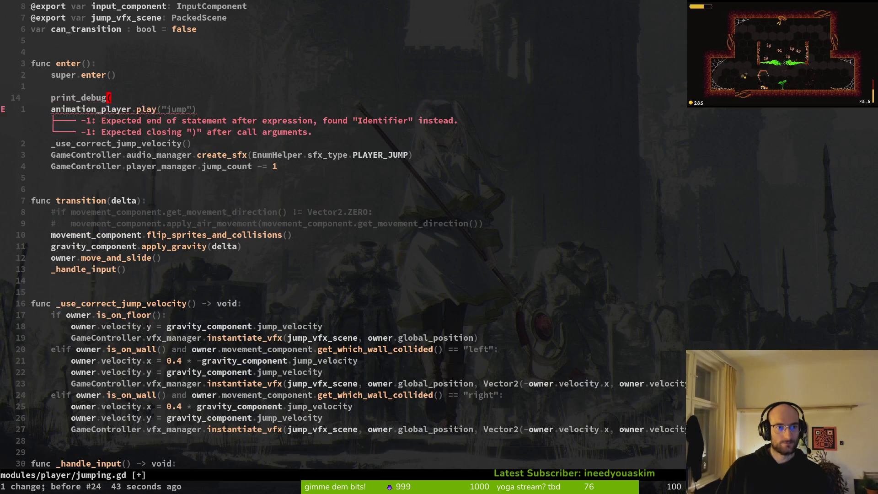
text(uu:w)
key(Return)
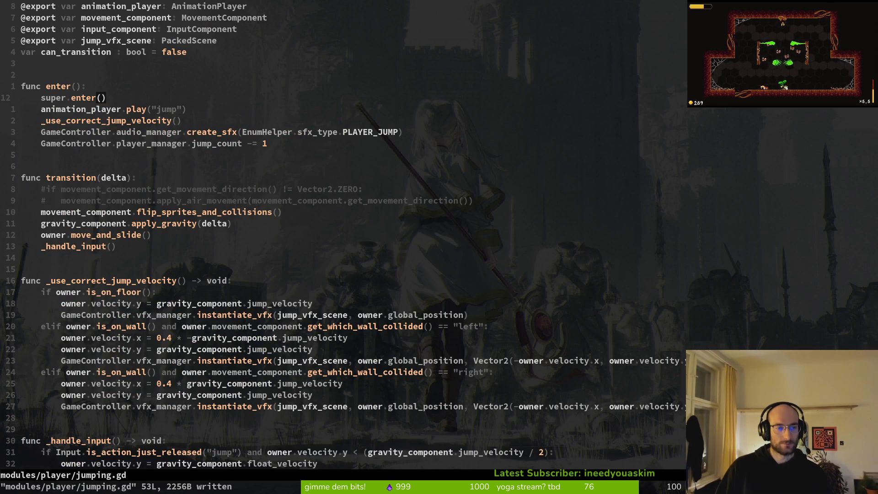
Step: Cut the print_debug("jumping") line and the blank line after super.enter(), and save
key(ctrl+r)
key(ctrl+r)
key(ctrl+r)
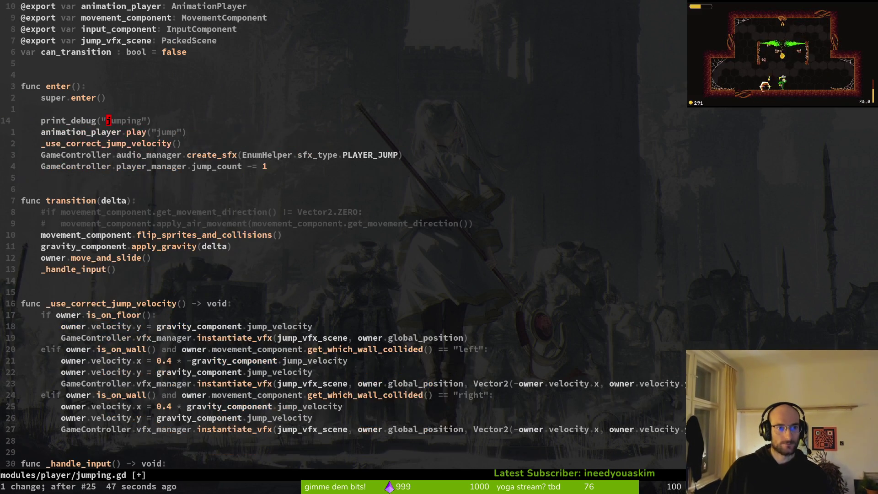
key(shift+v)
key(d)
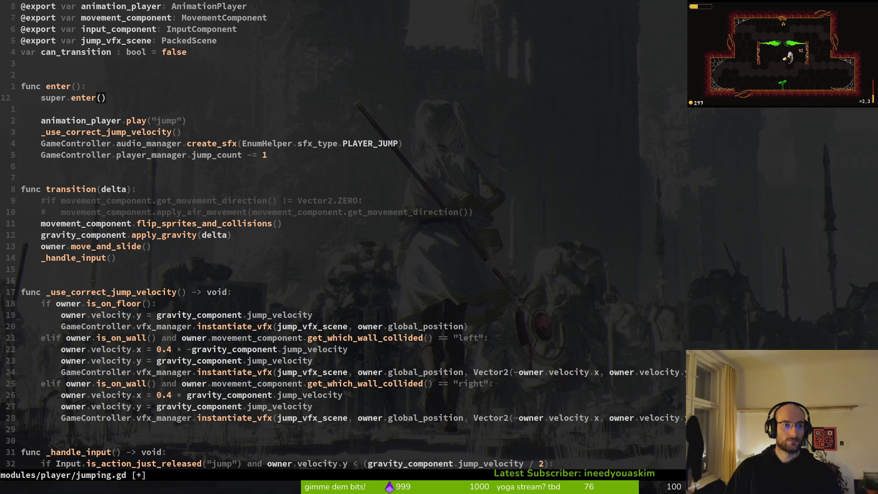
key(Delete)
key(Escape)
text(:w)
key(Return)
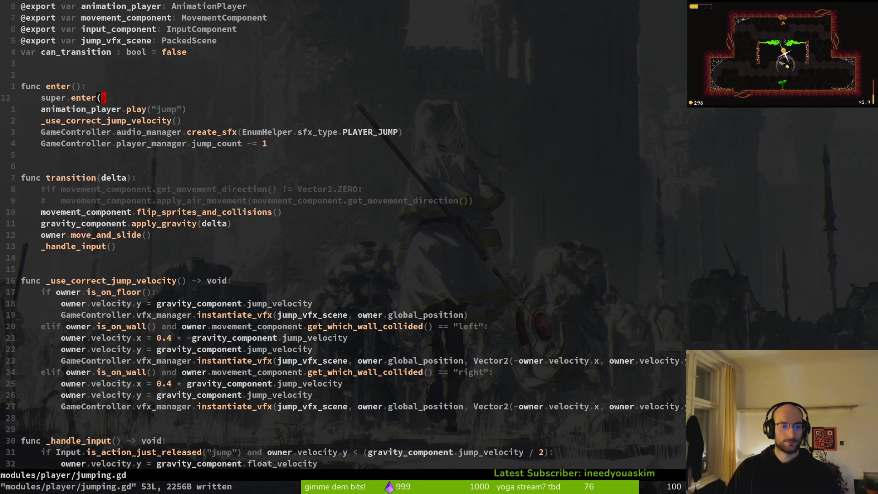
Step: Paste the jumping trace under 'if owner.is_on_floor():' and indent it into that branch
key(j)
key(j)
key(j)
key(k)
key(k)
key(k)
key(p)
key(V)
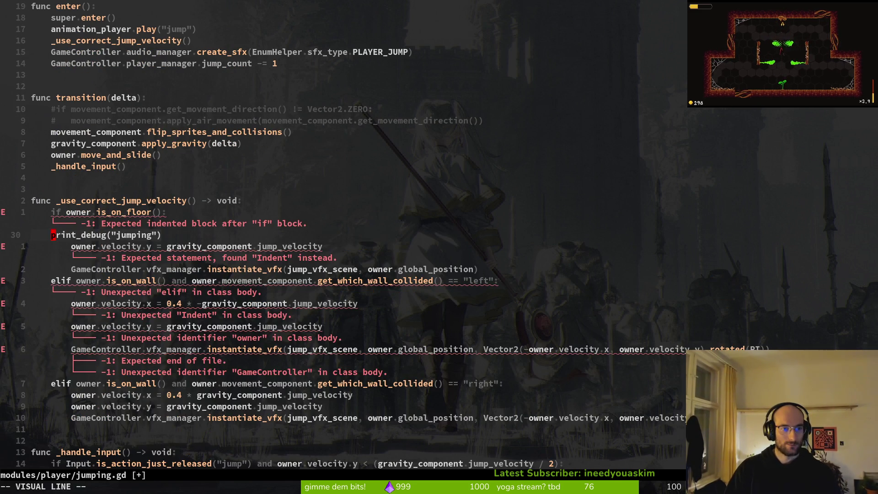
key(greater)
key(y)
key(y)
key(j)
Step: Remove the stray trace copies under the wall branches and the leftover empty line, then save
key(j)
key(j)
key(p)
key(j)
key(j)
key(j)
key(p)
key(d)
key(d)
key(k)
key(k)
key(k)
key(c)
key(c)
key(Escape)
text(:w)
key(Return)
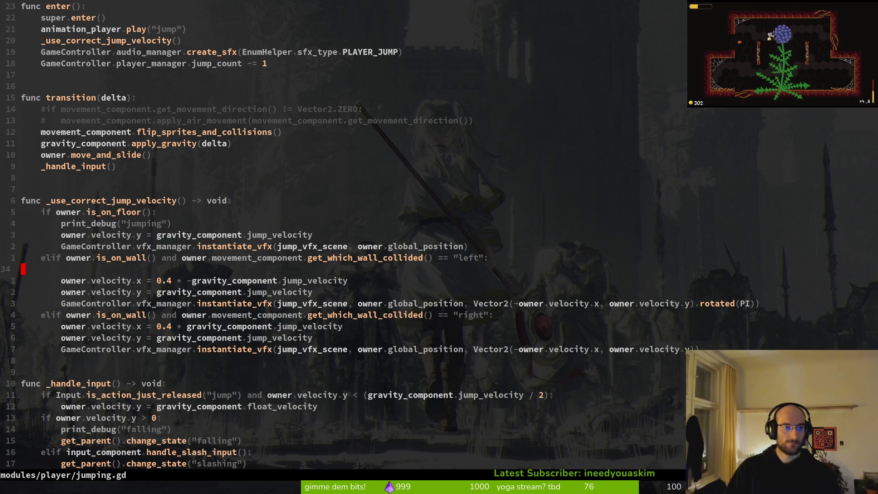
key(d)
key(d)
text(:w)
key(Return)
Step: Search the project for jump_velocity from the floor branch
key(k)
key(k)
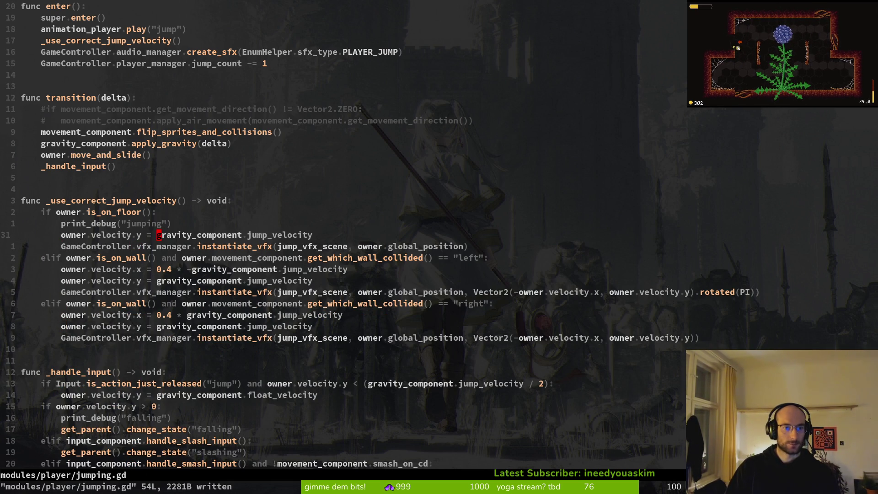
key(space)
key(f)
key(w)
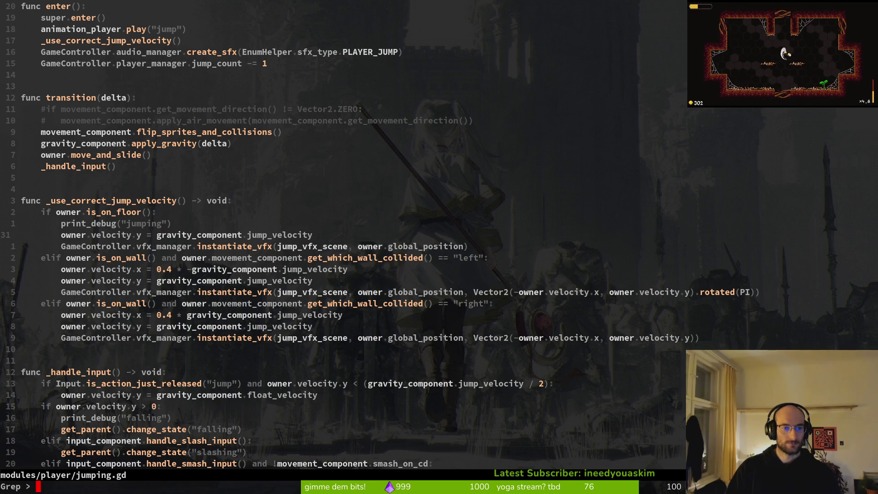
key(Up)
key(Down)
key(Return)
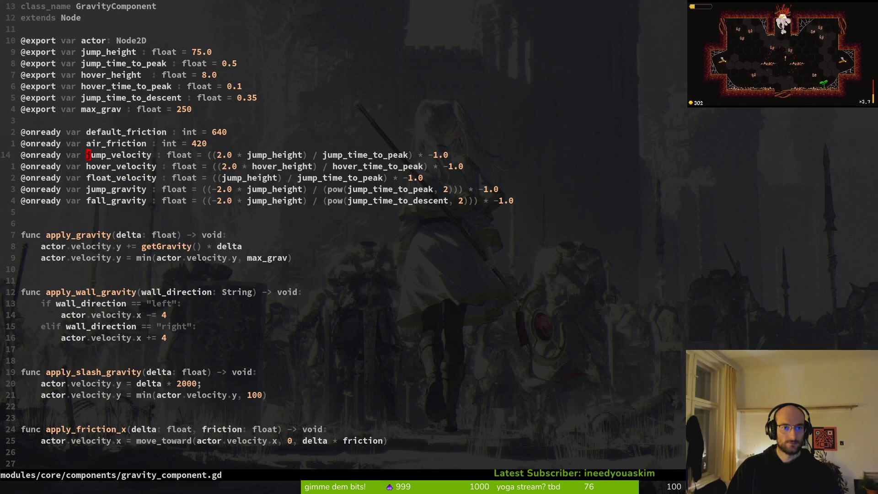
key(ctrl+d)
key(ctrl+d)
key(ctrl+o)
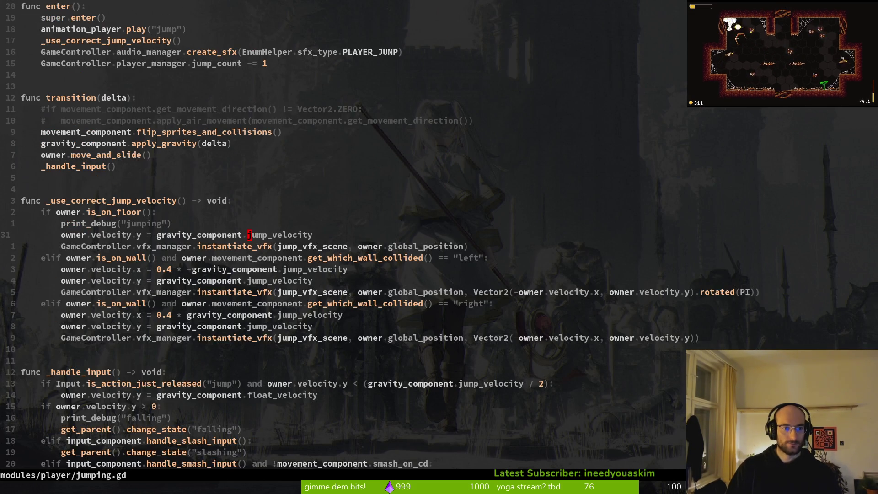
key(ctrl+i)
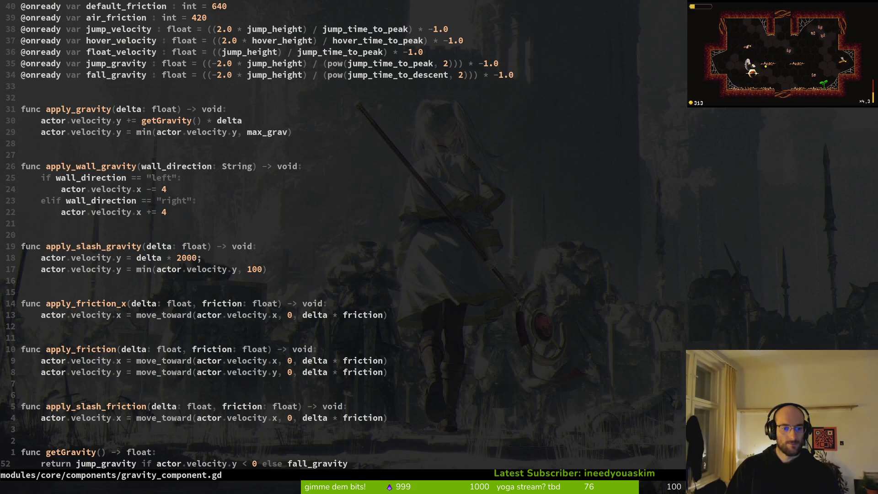
key(ctrl+o)
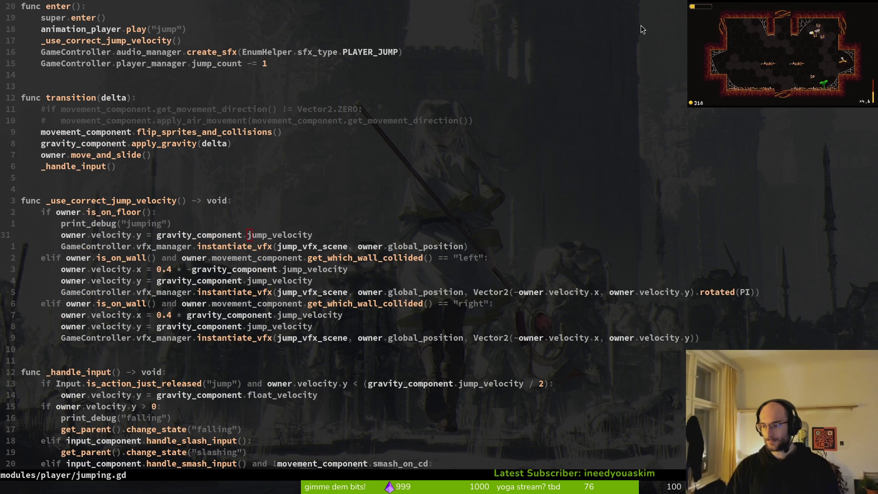
key(alt+Tab)
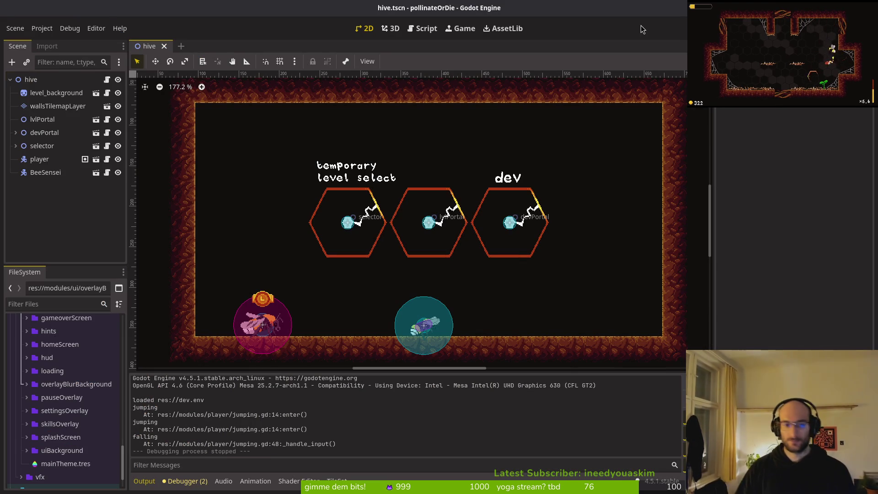
key(alt+Tab)
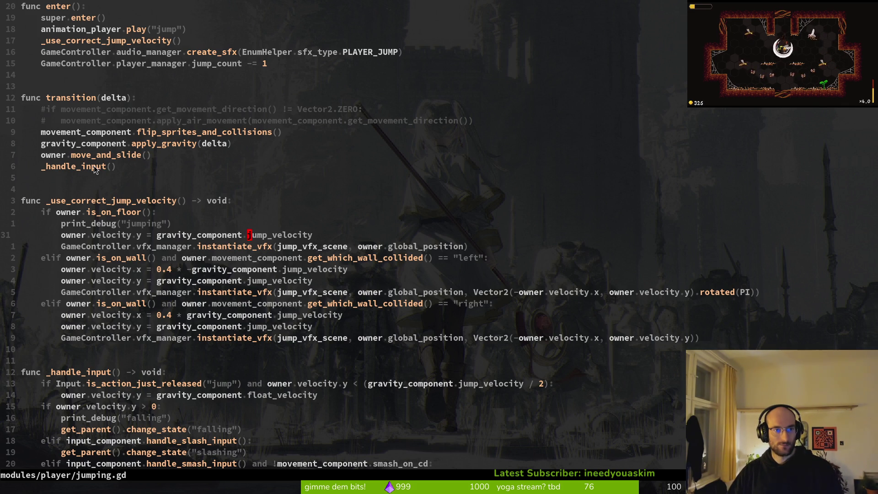
Step: Move the print_debug("falling") line above 'if owner.velocity.y > 0:' and save jumping.gd
scroll(164, 389, down, 2)
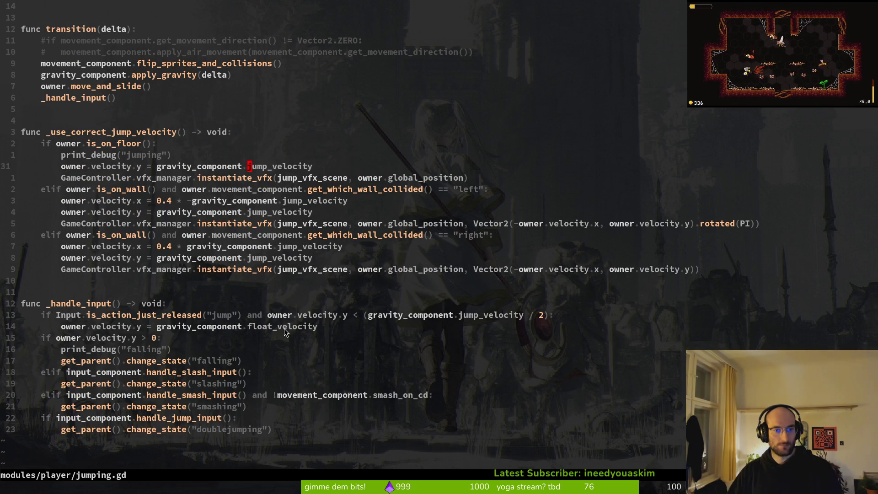
click(114, 350)
key(V)
key(y)
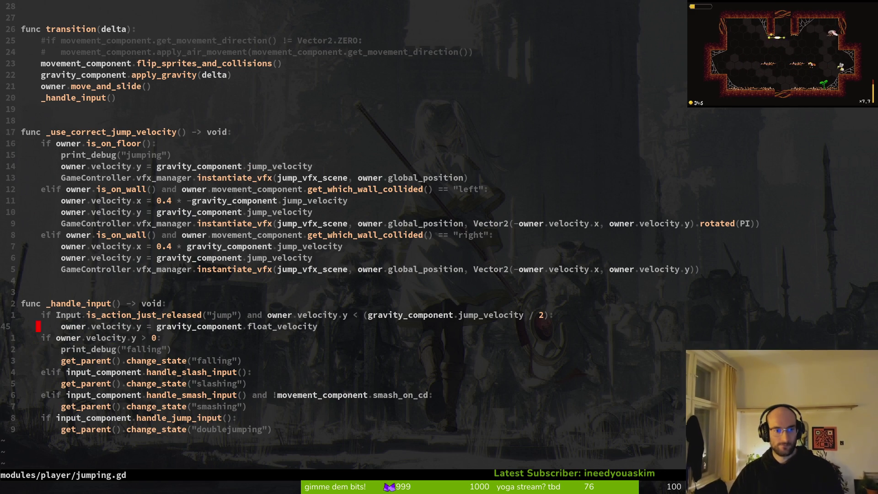
key(k)
key(P)
click(129, 360)
key(d)
key(d)
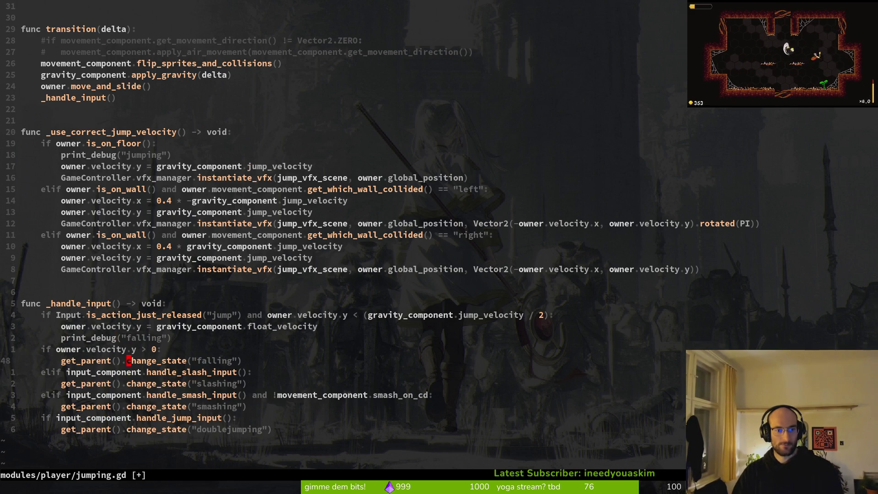
text(:w)
key(Return)
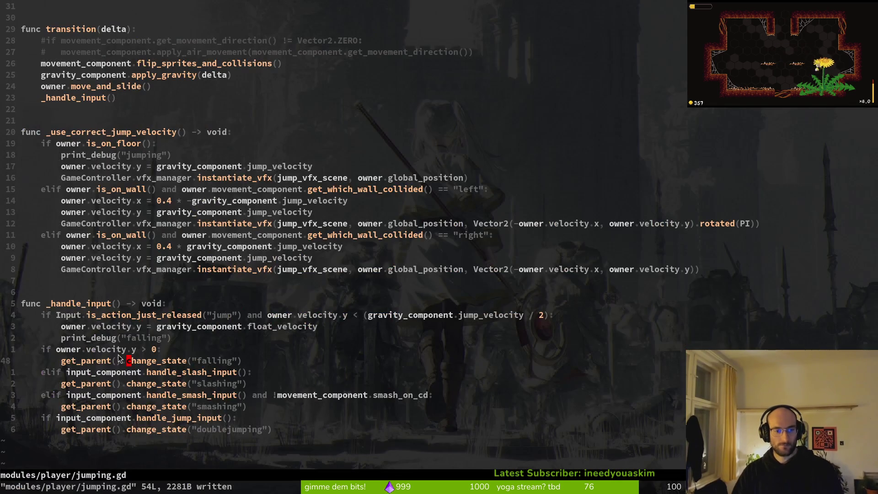
key(ctrl+p)
Step: Open falling.gd and start a trace line, briefly previewing the mosquito stunned.gd script
text(falli)
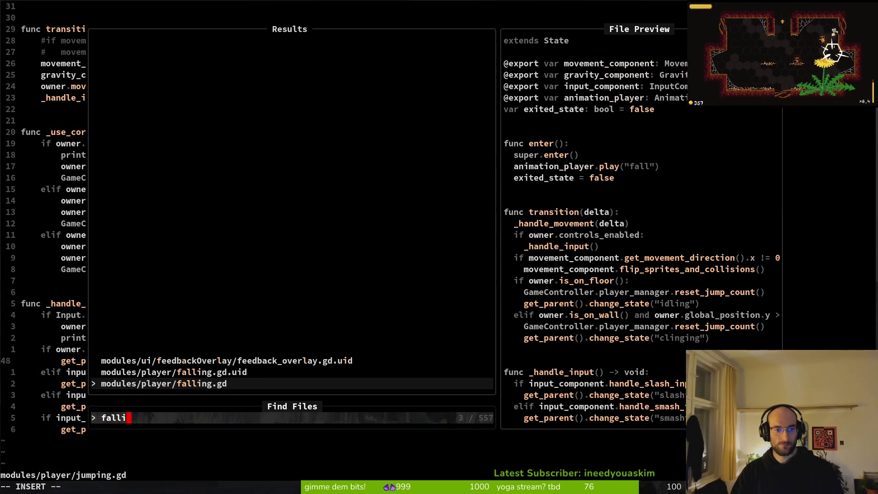
key(Return)
key(Return)
key(Return)
key(Return)
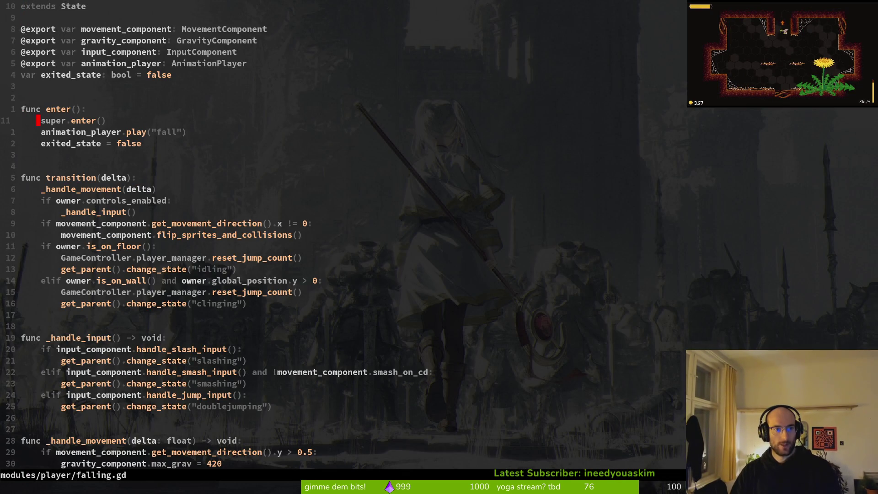
text(oprint_debug()
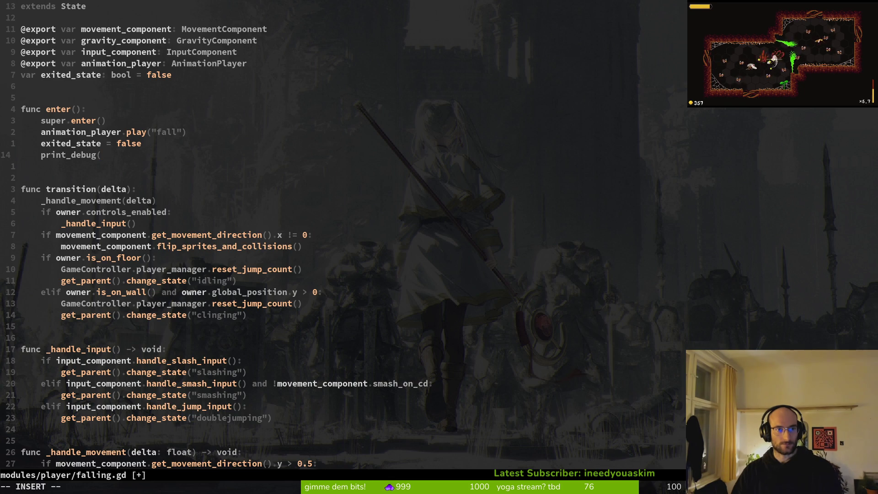
text(get)
key(BackSpace)
key(BackSpace)
key(BackSpace)
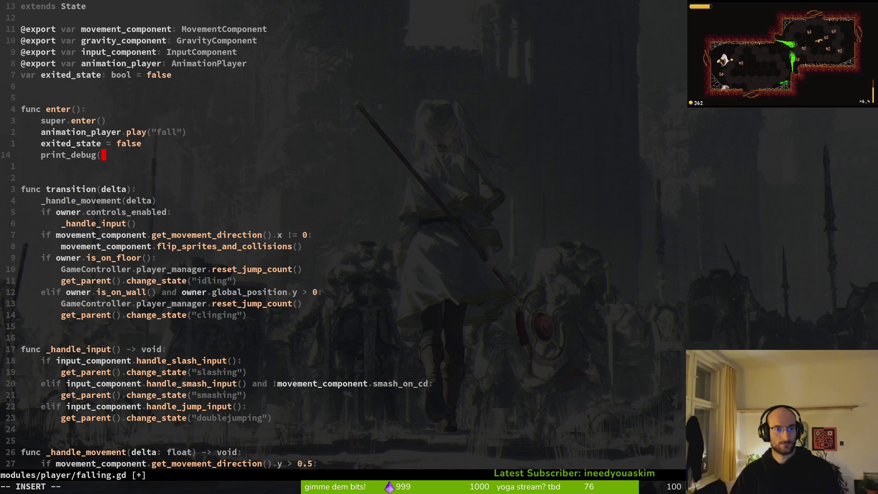
key(Escape)
key(space)
key(f)
key(f)
text(stunned)
key(Up)
key(Up)
key(Up)
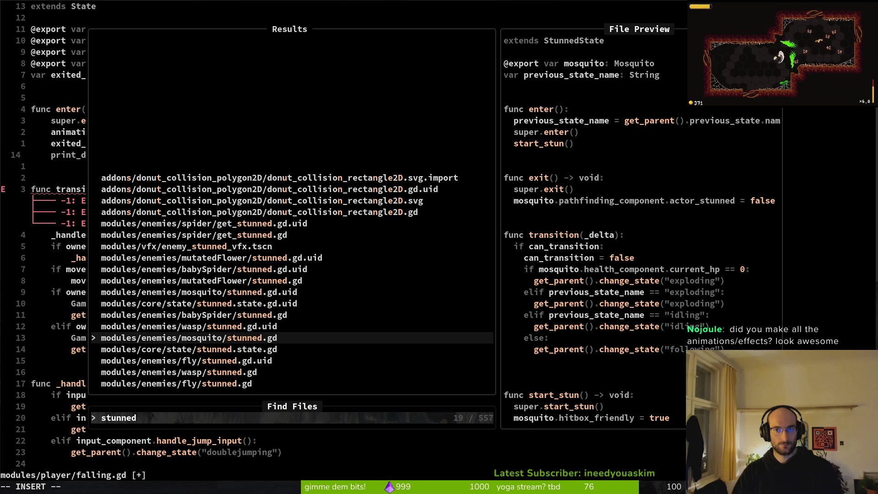
key(Escape)
Step: Finish 'print_debug(get_parent().previous_state.name)' below exited_state = false and save falling.gd
text(a)
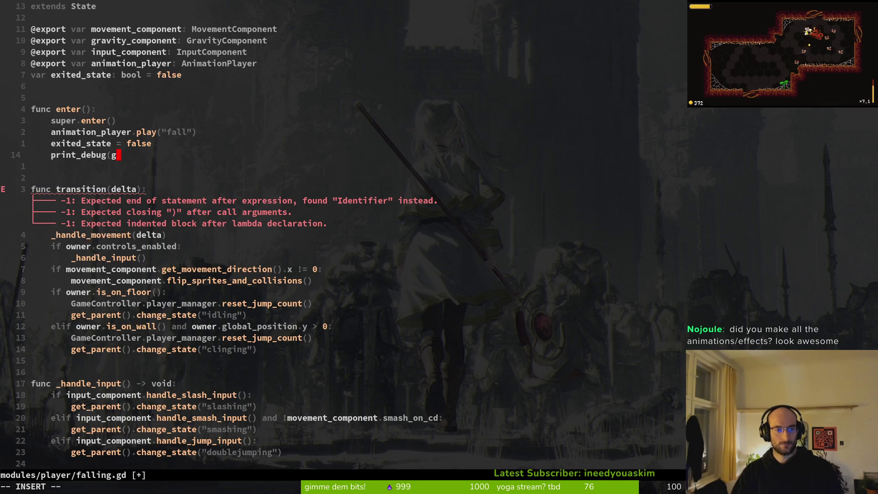
text(get_parent().)
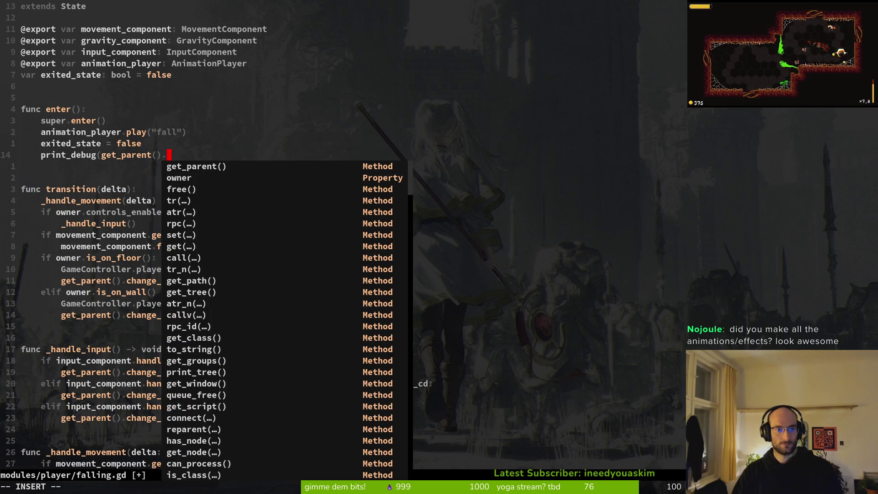
text(previ)
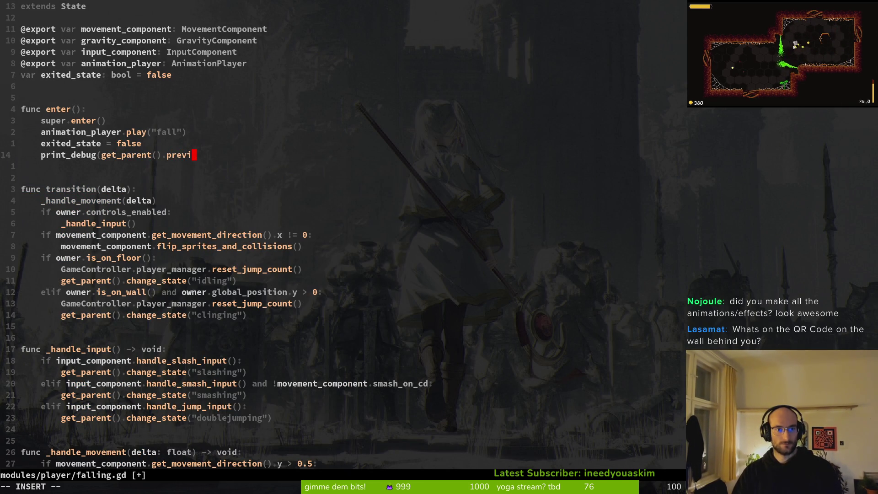
text(ous-)
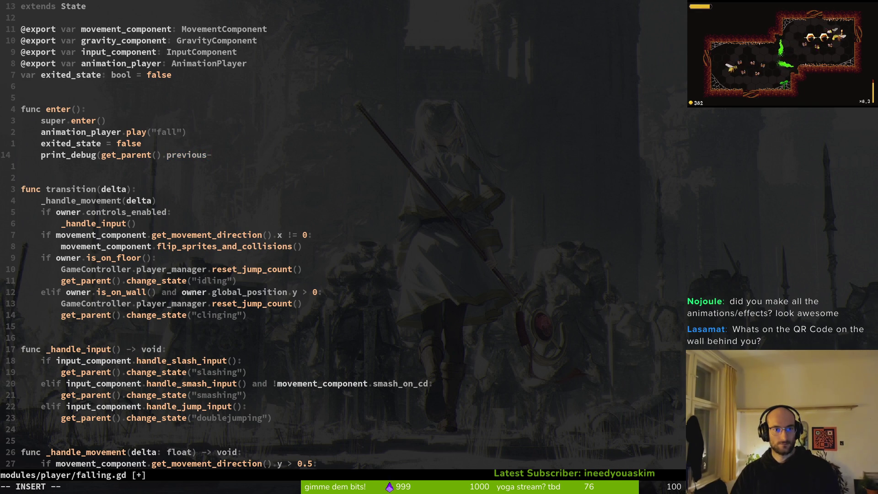
key(BackSpace)
text(_state.name))
key(Escape)
text(:w)
key(Return)
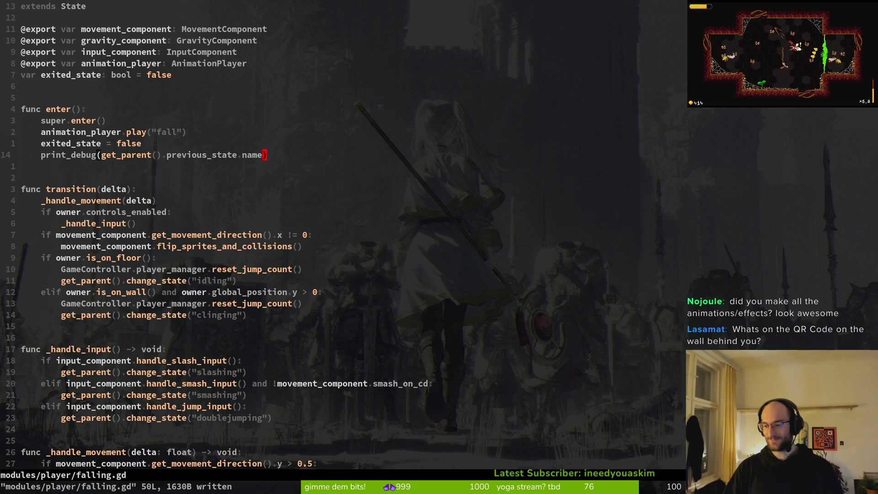
key(alt+Tab)
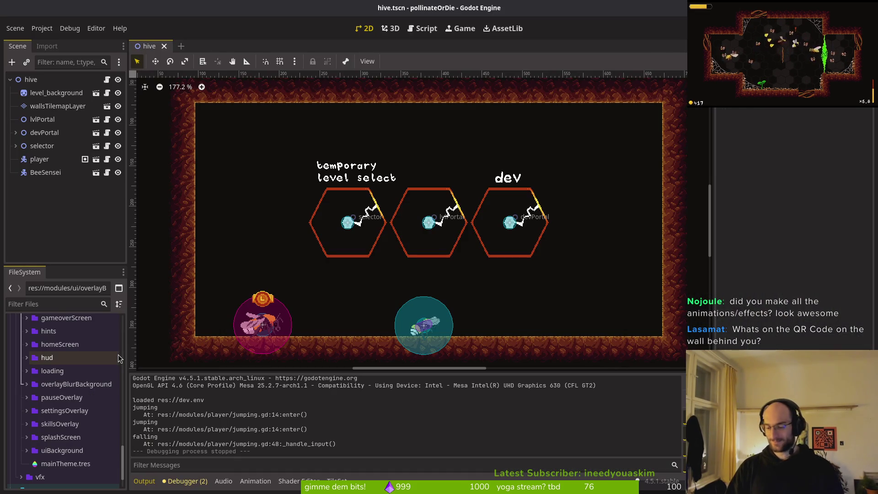
Step: Run the game, load the save, and check the jumping and falling traces in Godot's Output panel
key(F5)
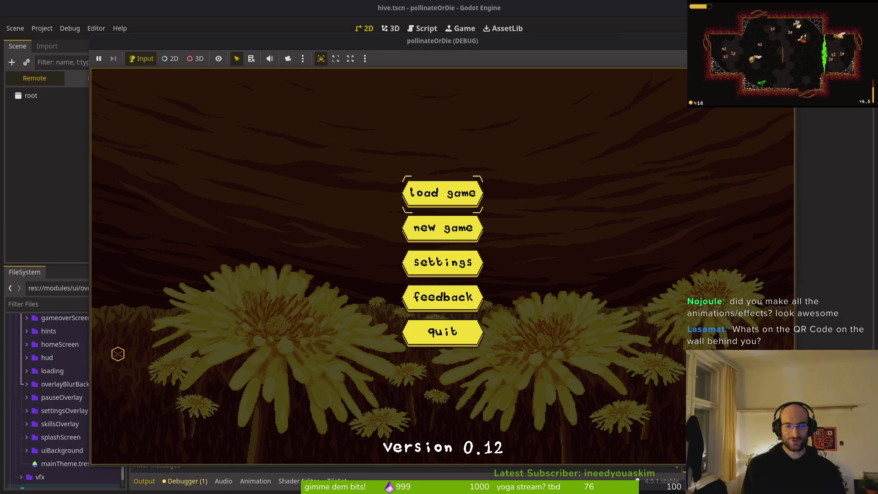
key(Return)
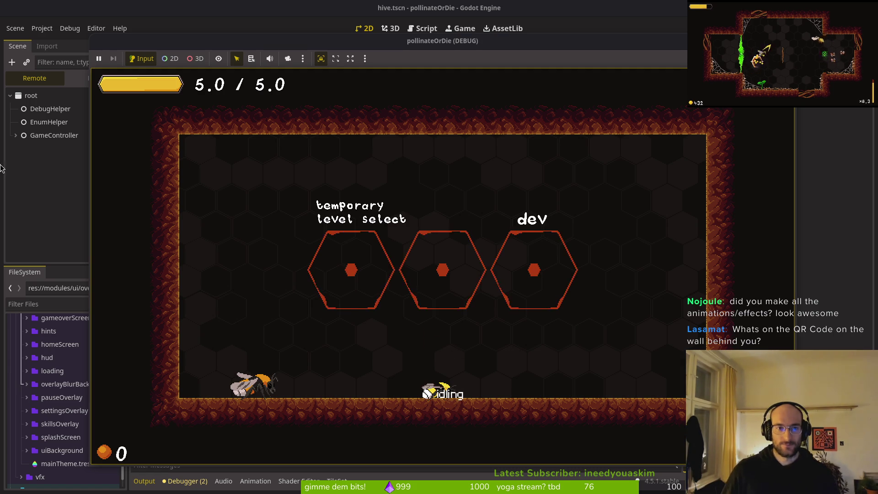
mouse_move(280, 40)
mouse_down()
mouse_move(361, 45)
mouse_move(414, 31)
mouse_up()
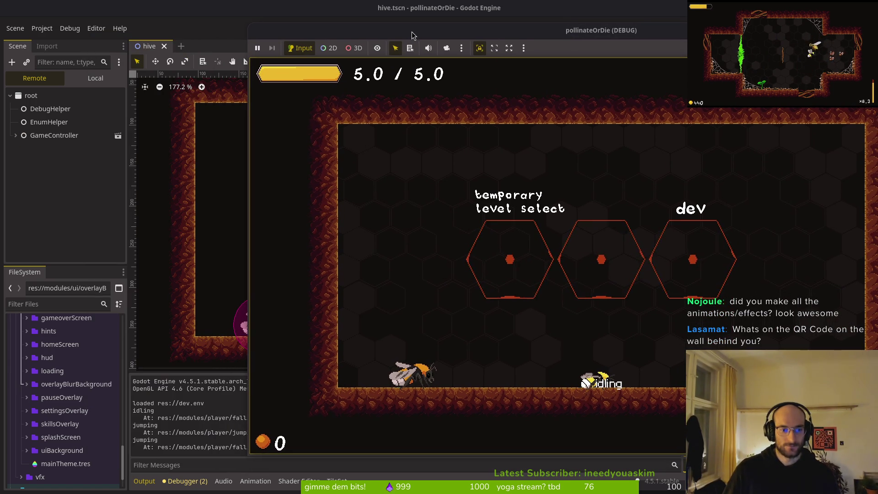
click(368, 471)
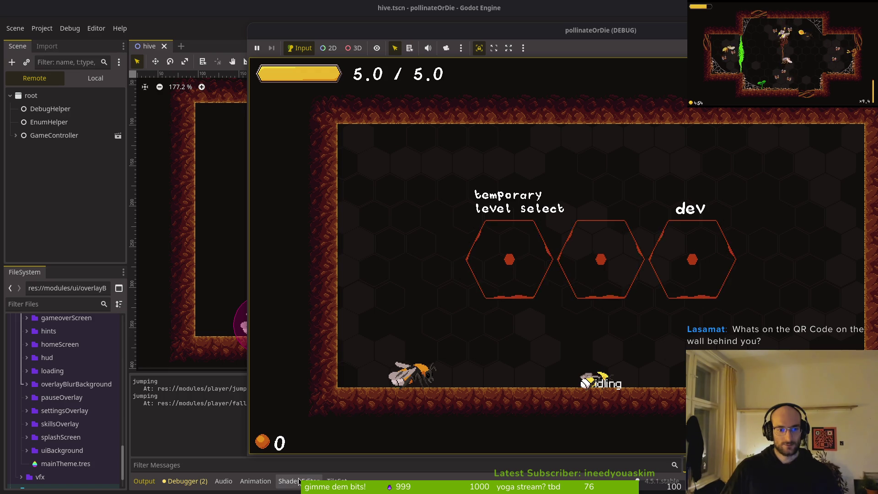
click(377, 469)
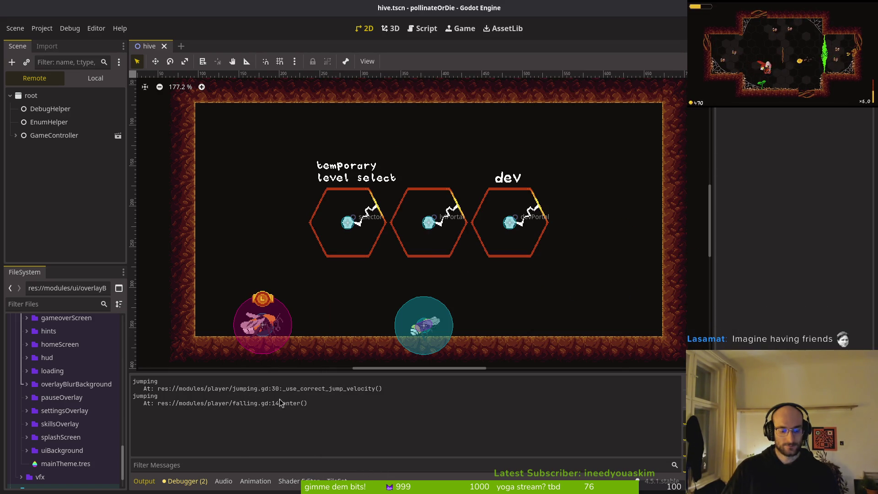
key(alt+Tab)
key(alt+Tab)
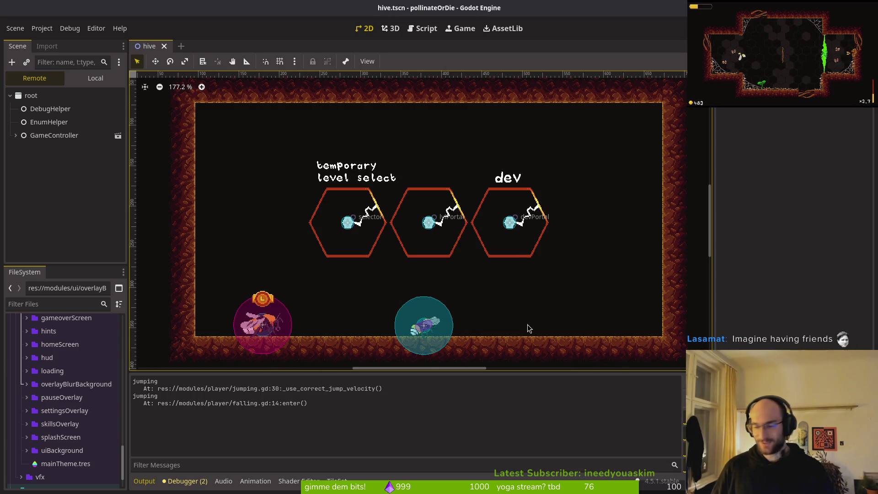
key(alt+Tab)
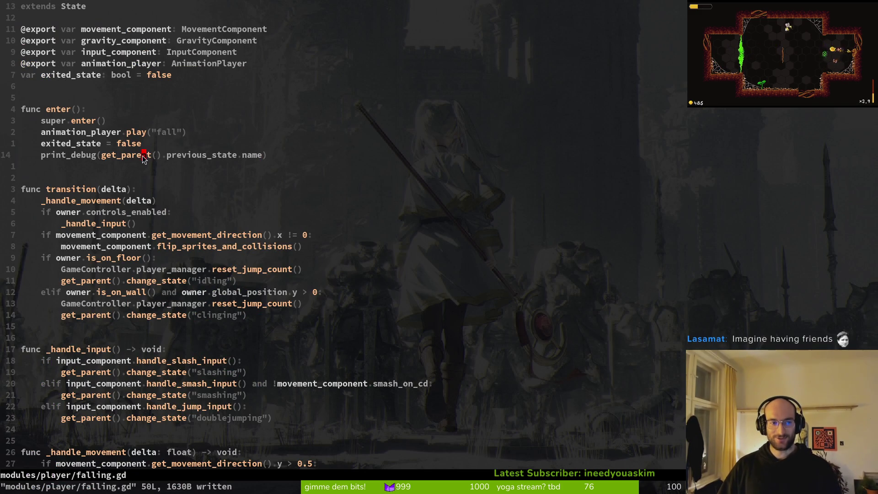
Step: Delete the previous-state print_debug line from falling.gd, save, and go to jumping.gd's falling trace
key(d)
key(d)
text(:w)
key(Return)
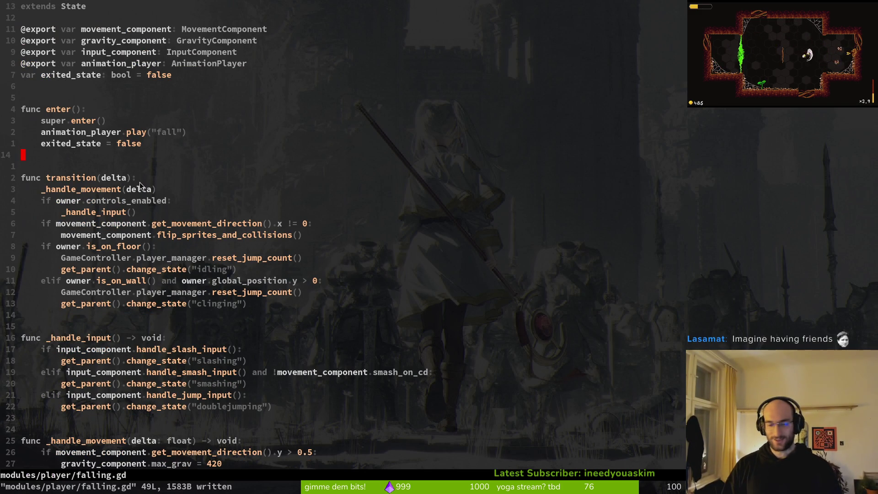
key(ctrl+6)
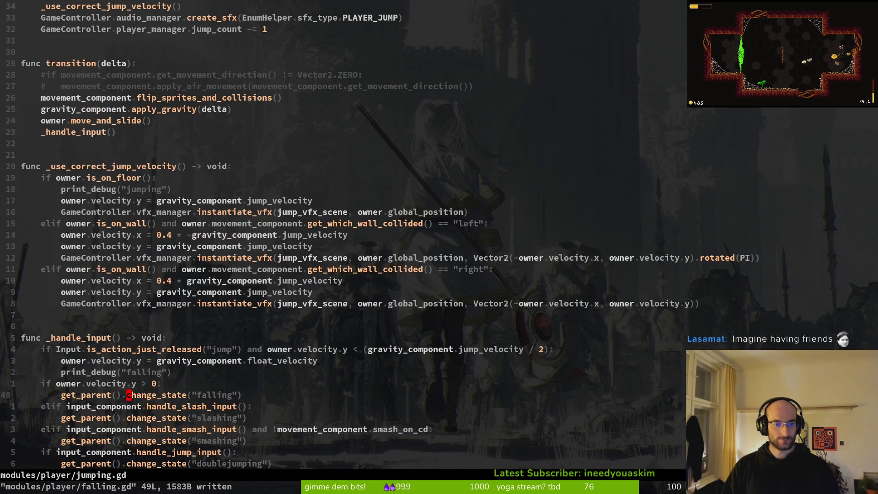
key(k)
key(k)
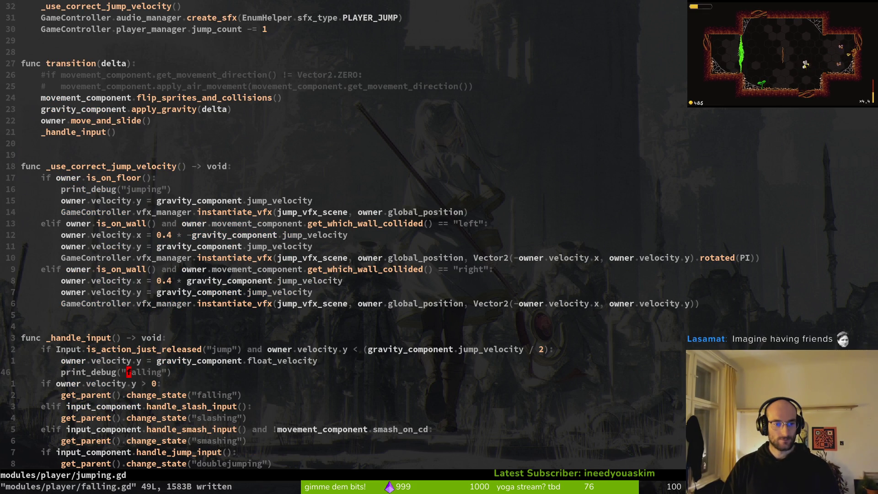
key(shift+v)
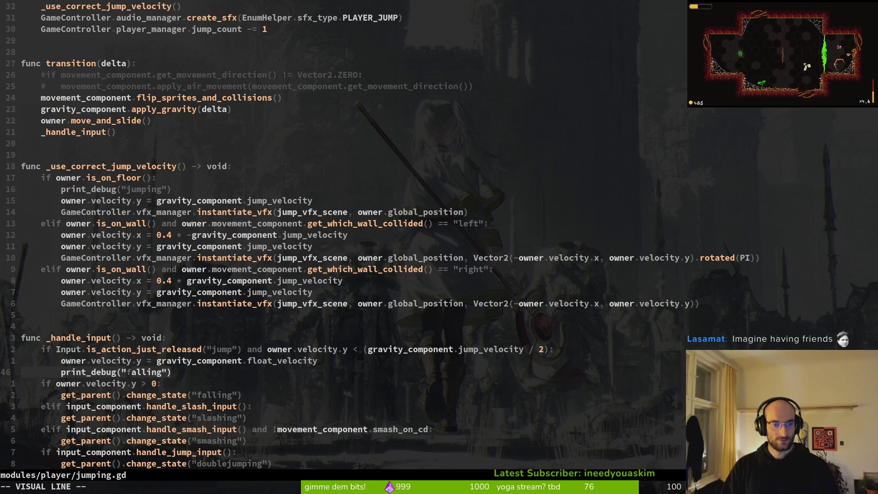
key(y)
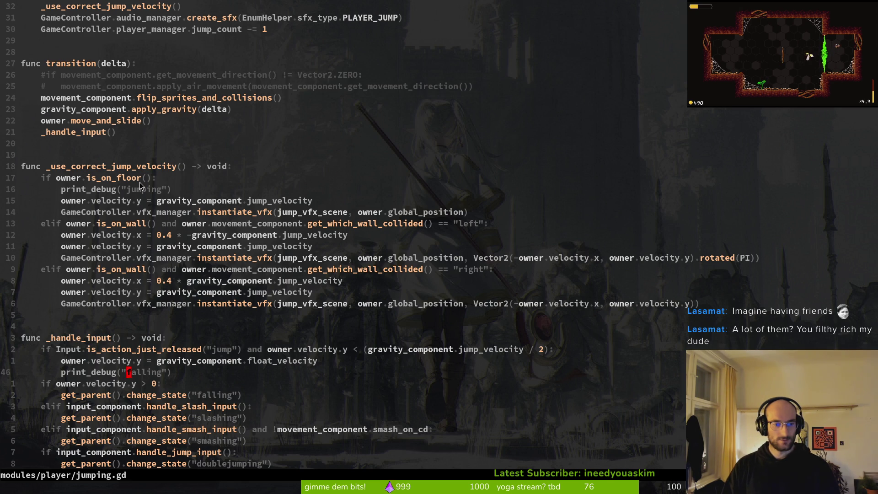
Step: Test-run the game, jump twice to log traces, stop it, and save jumping.gd
key(alt+Tab)
key(F5)
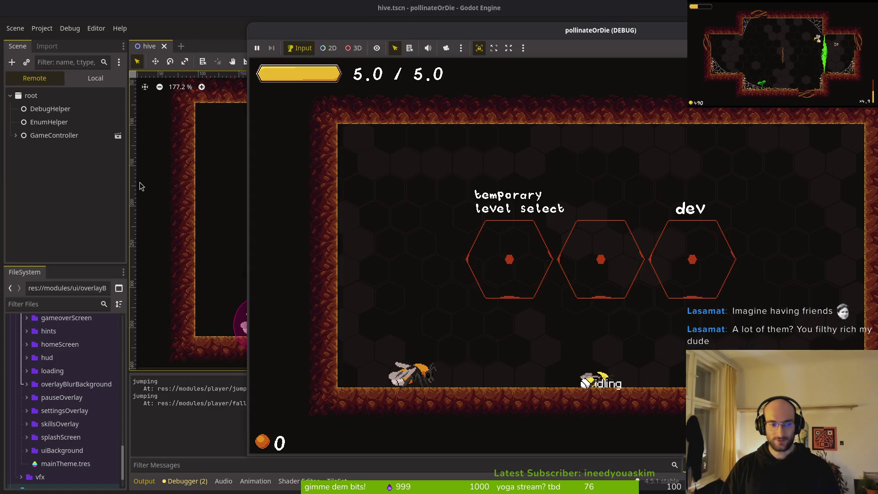
key(space)
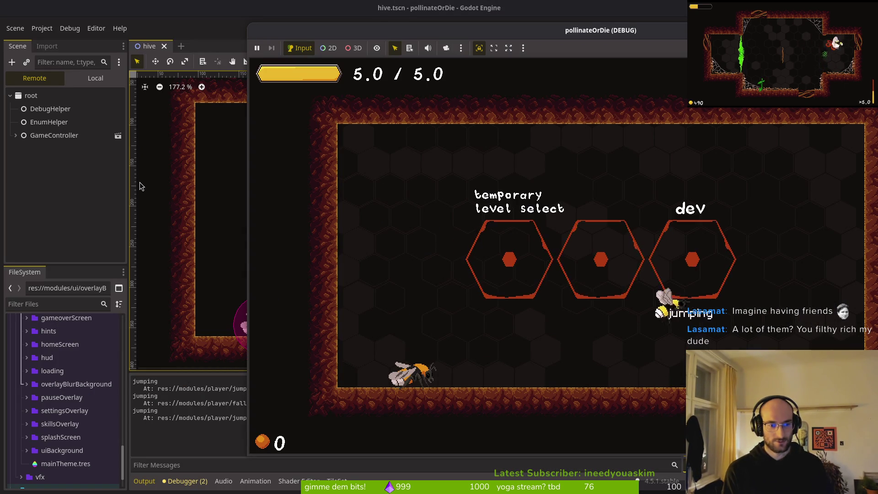
key(space)
key(space)
key(F8)
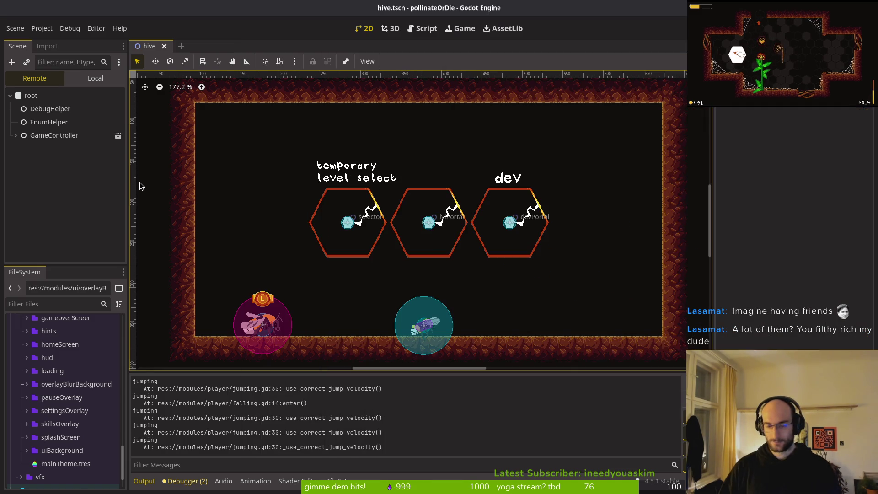
key(alt+Tab)
text(:w)
key(Return)
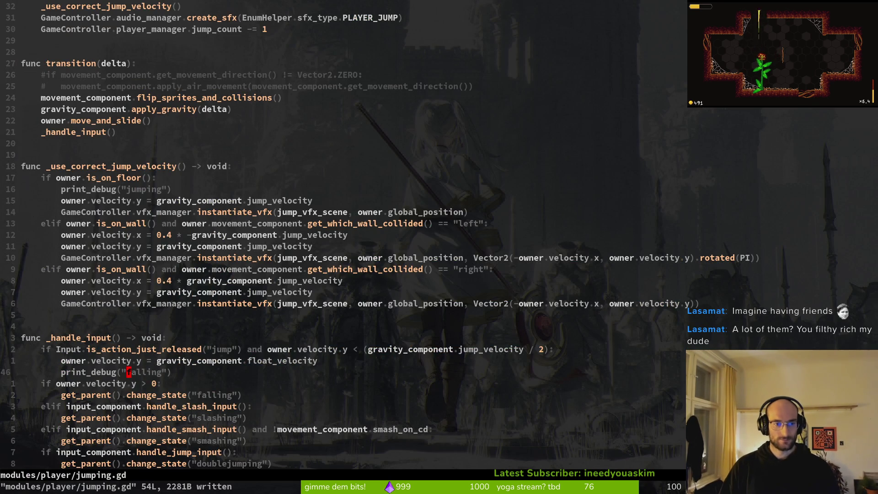
Step: Make sure falling.gd's enter() has no print_debug line and save it
key(ctrl+6)
key(u)
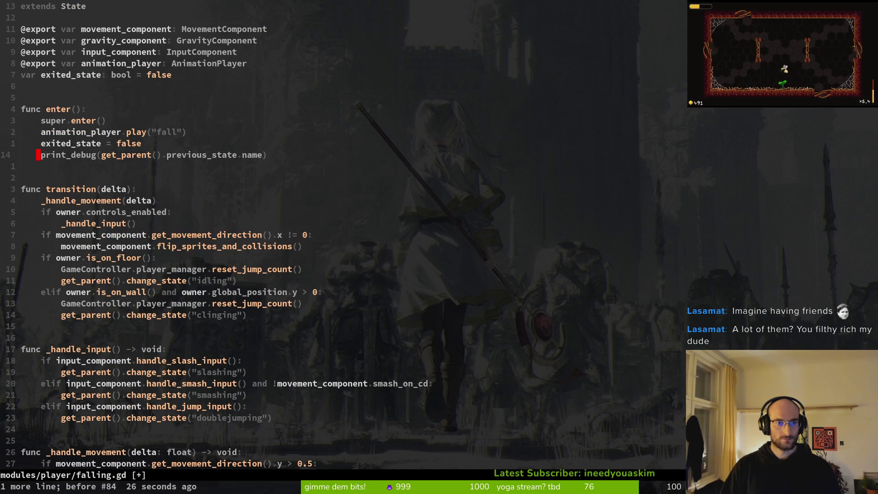
key(d)
key(d)
text(:w)
key(Return)
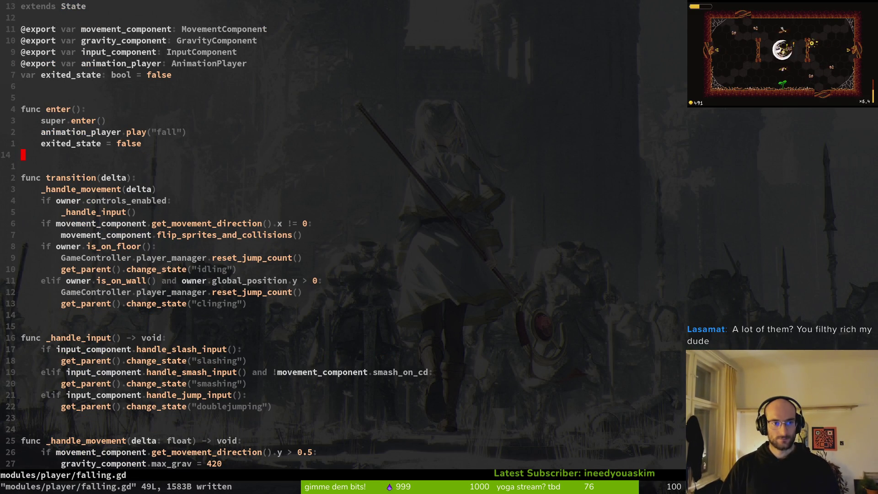
Step: Change jumping.gd's print_debug argument from "falling" to owner.velocity.y, save, and stop the game run
key(ctrl+6)
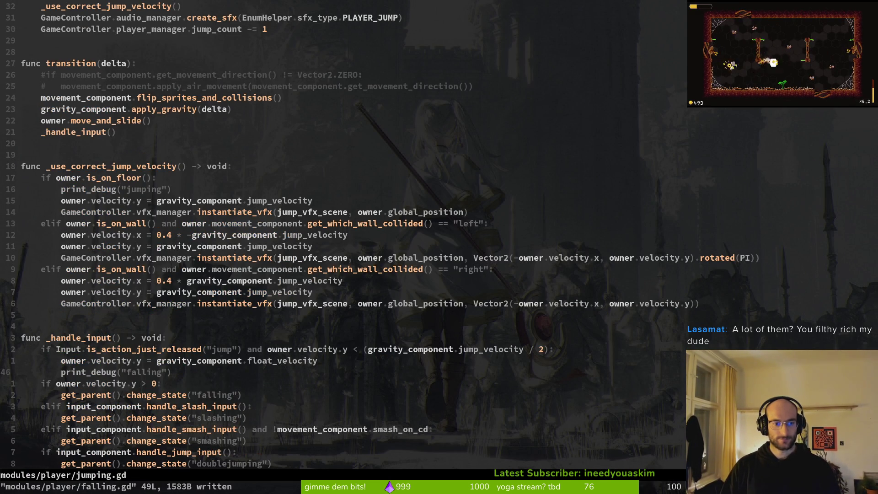
text(ci()
text(ac)
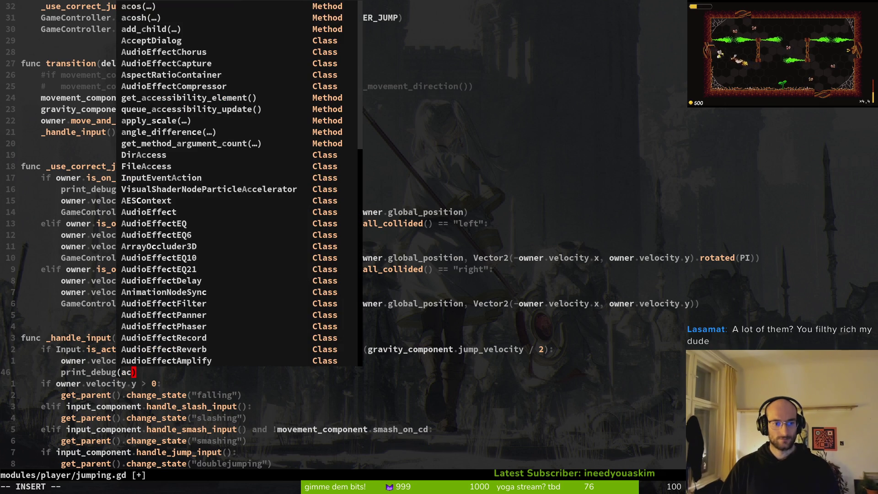
text(tor.velocity.y)
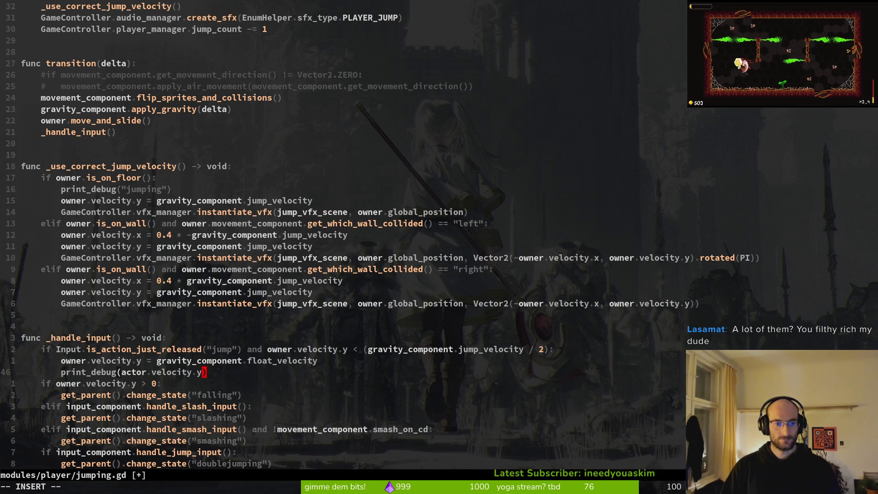
key(Escape)
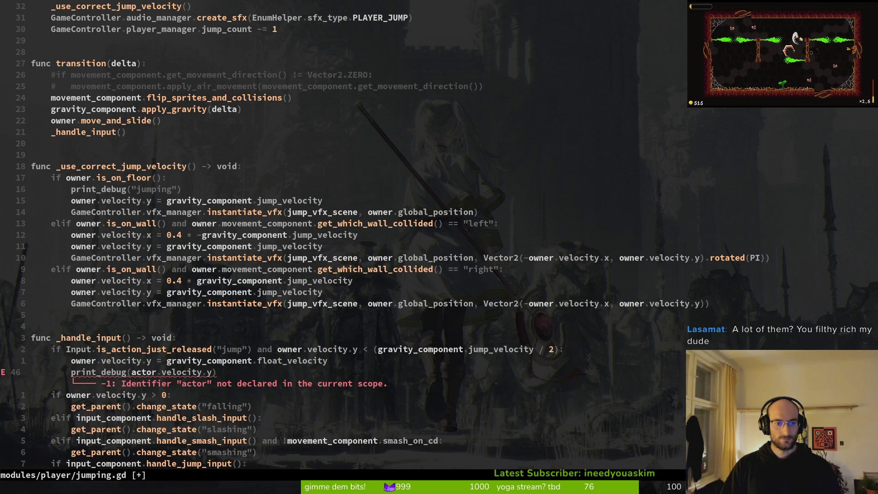
text(hcwowner)
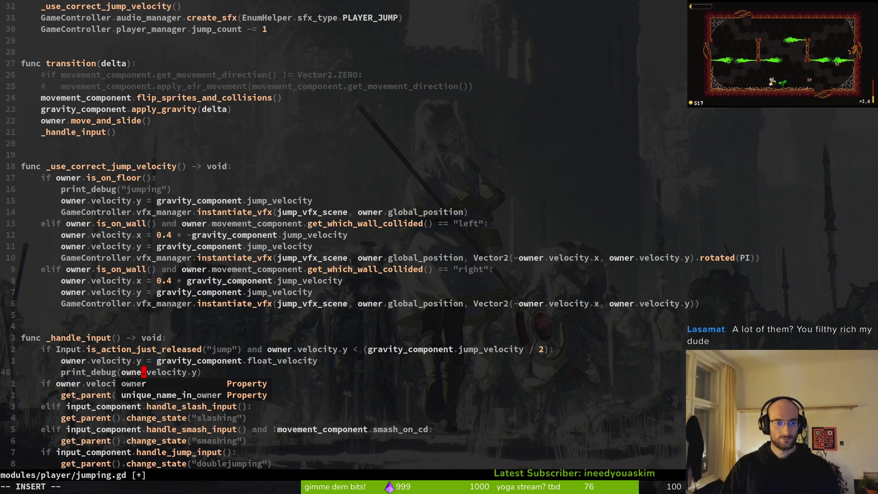
key(Escape)
text(:w)
key(Return)
key(alt+Tab)
key(F8)
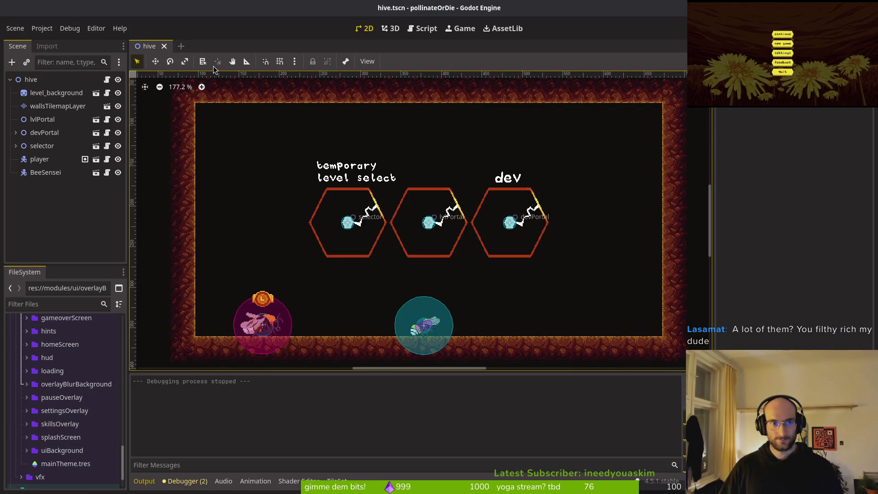
Step: Start a fresh test run with F5 and load the saved game into the hive level
key(F5)
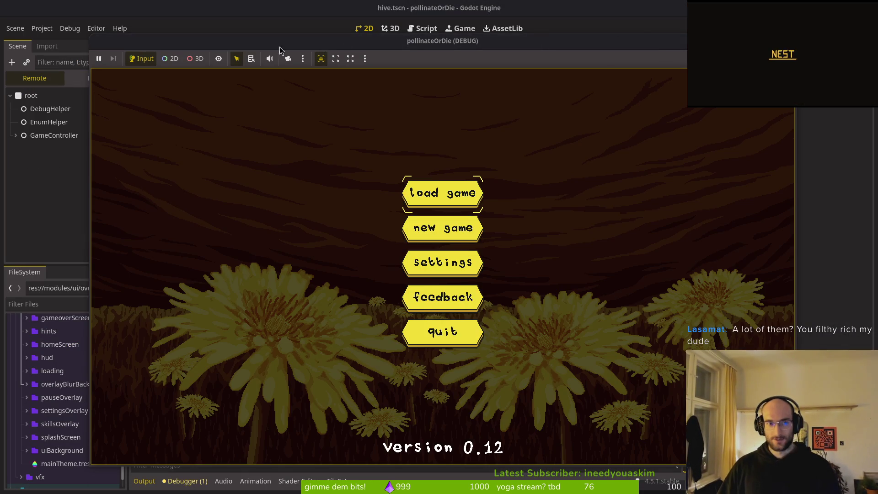
mouse_move(279, 46)
mouse_down()
mouse_move(468, 42)
mouse_move(416, 42)
mouse_up()
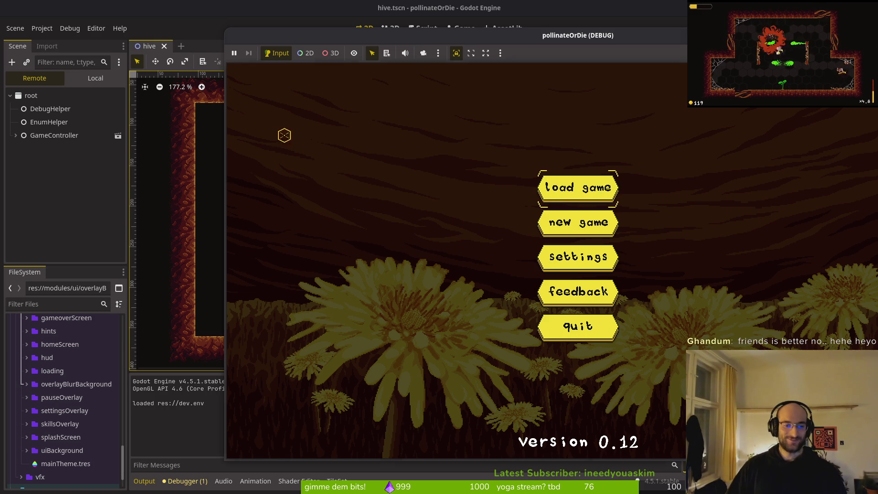
click(295, 128)
click(576, 190)
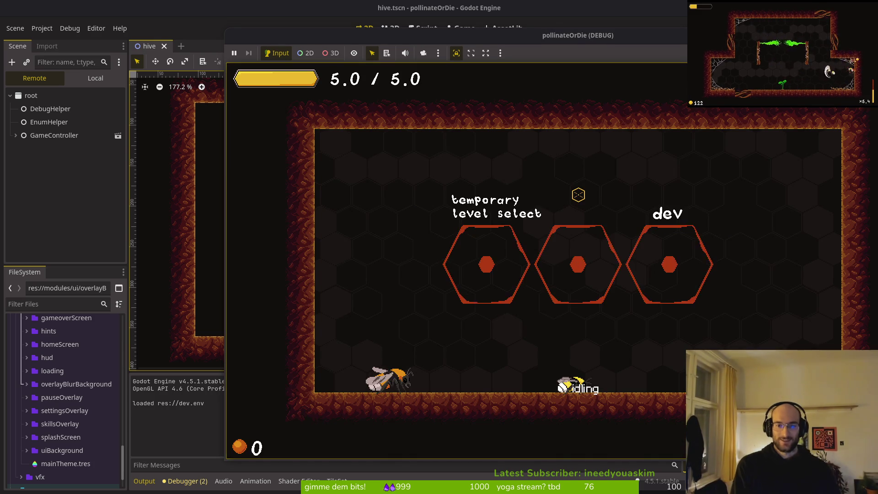
Step: Jump the bee left and right repeatedly so 'jumping' and -150.0 traces appear in Output
key(space)
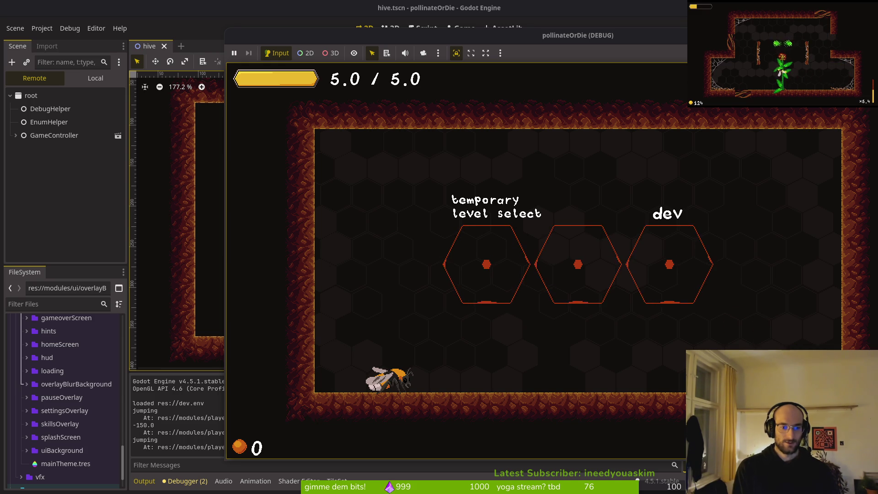
key(space)
key(space)
key(Left)
key(space)
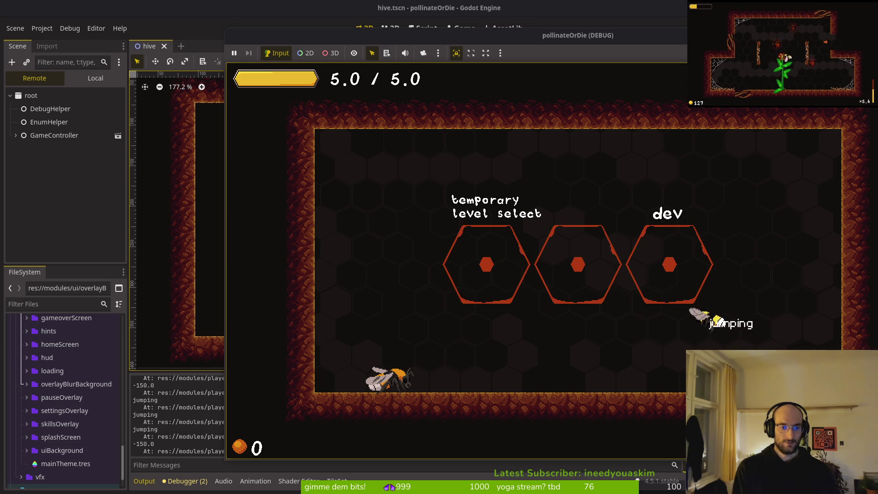
key(Right)
key(space)
key(space)
key(Left)
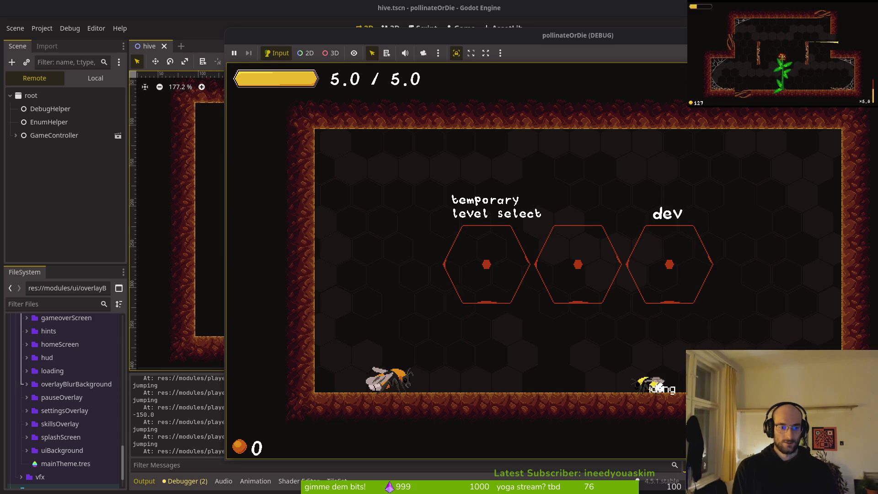
key(space)
key(Right)
key(space)
key(space)
key(space)
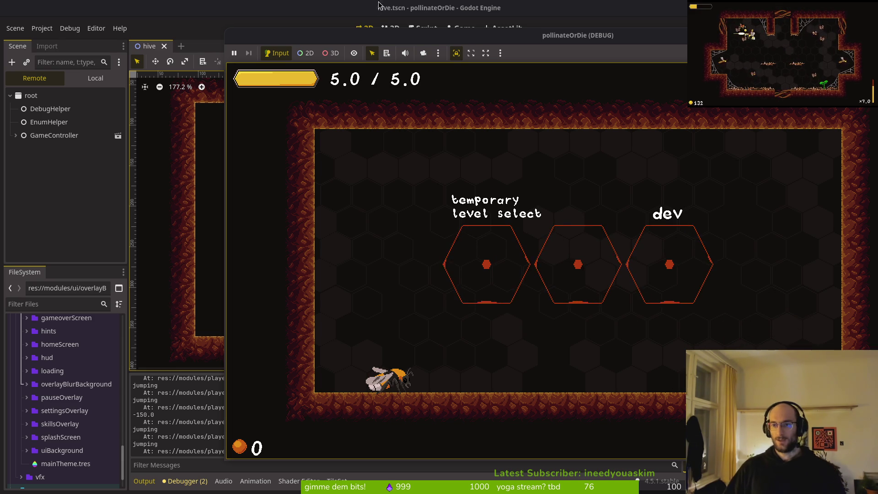
drag(536, 45, 312, 39)
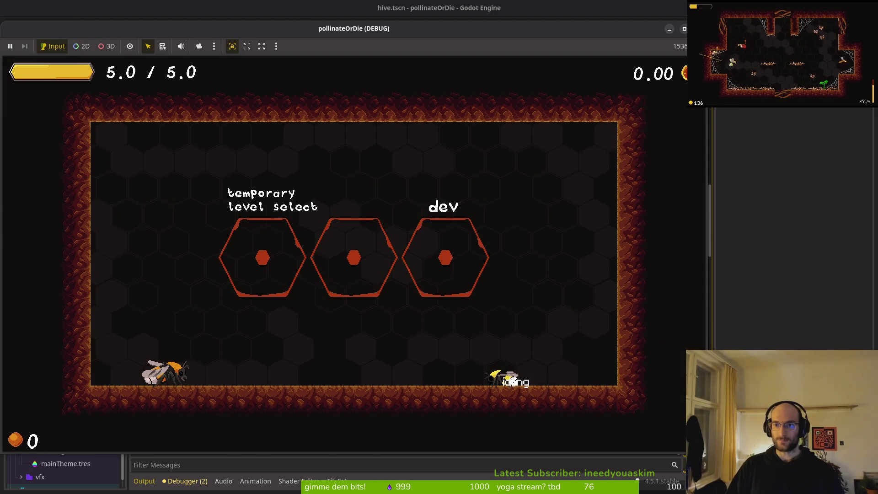
Step: Stop the running game with F8, keeping the jump traces in Output
key(F8)
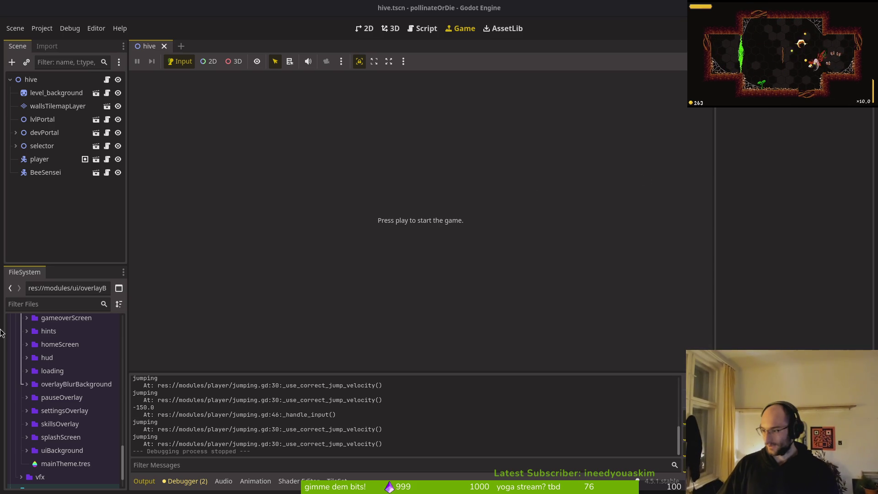
Step: Switch back to jumping.gd in Neovim and go to the 'if owner.velocity.y > 0' line
key(alt+Tab)
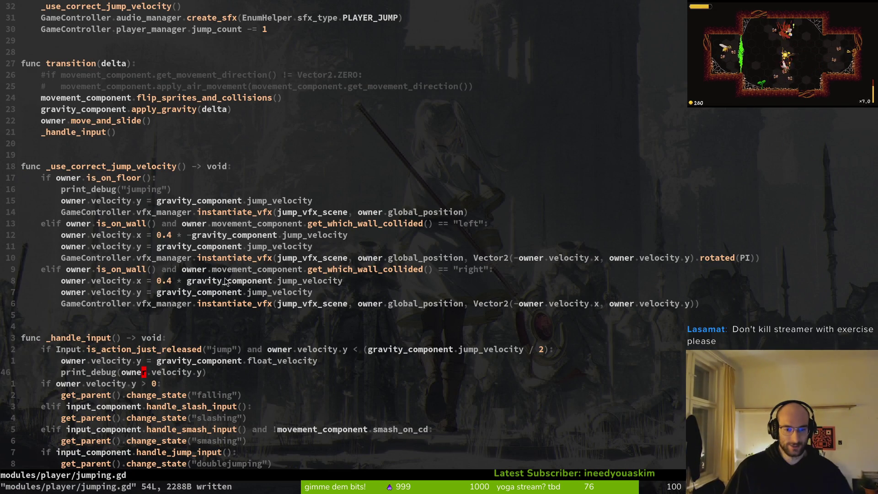
scroll(257, 293, down, 3)
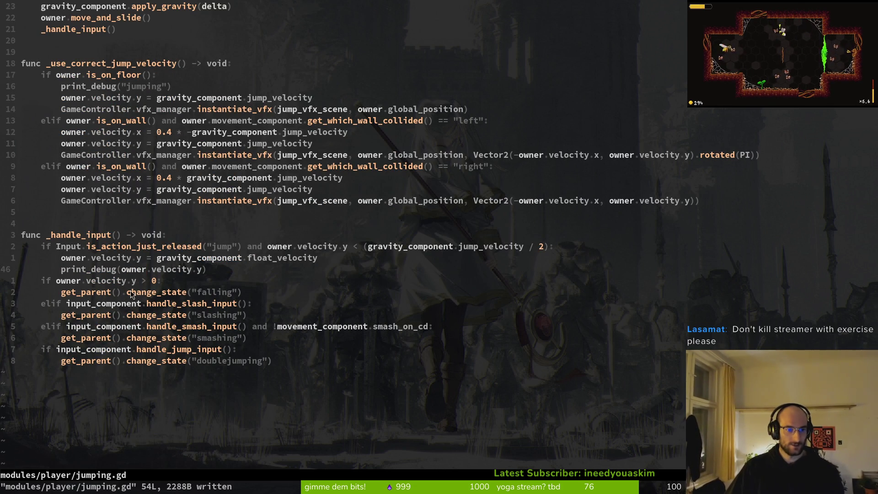
click(160, 281)
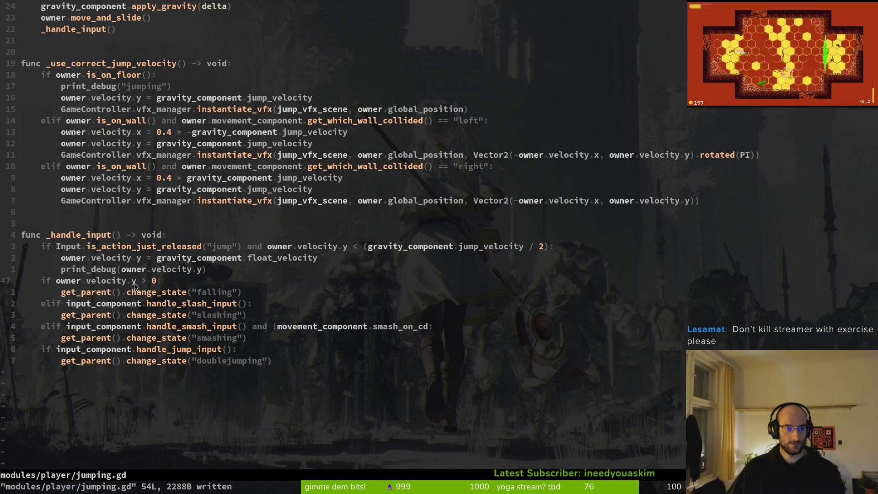